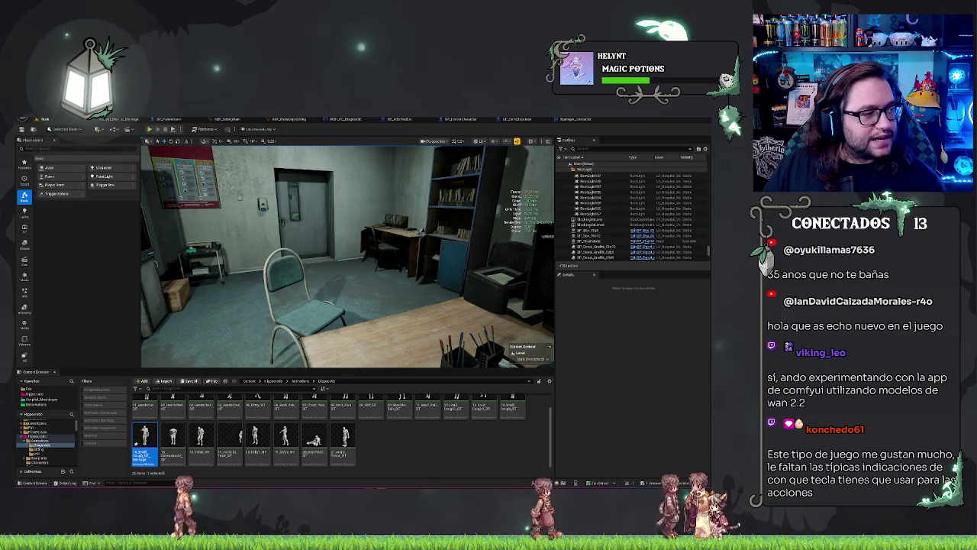
Open the 14_Small_Cough montage and check Manager_Interactor, then play the hospital level with Alt+P
double_click(145, 436)
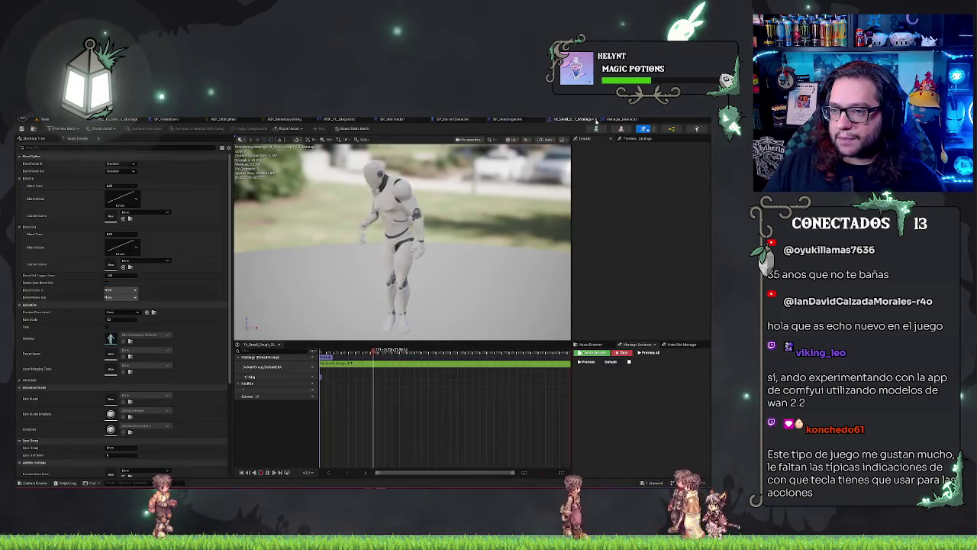
left_click(634, 120)
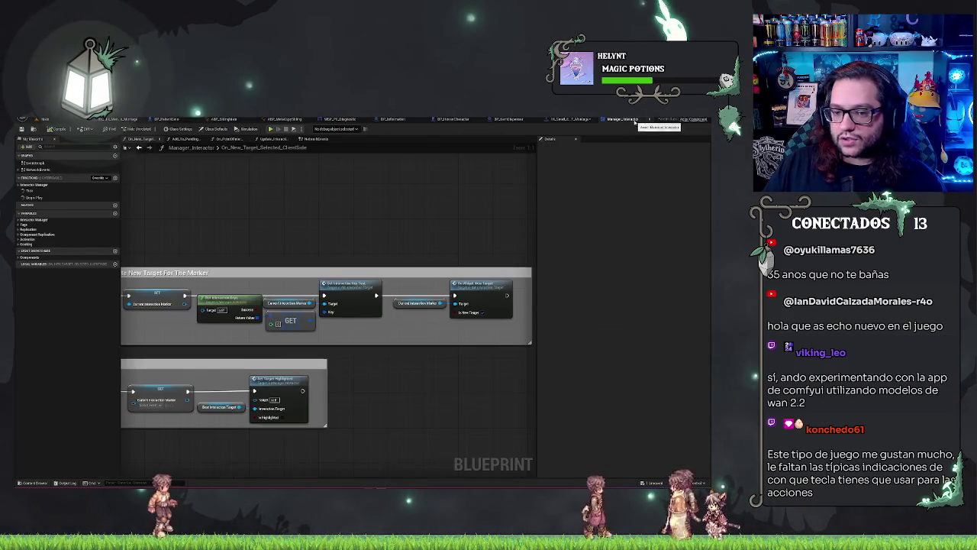
left_click(646, 120)
left_click(595, 120)
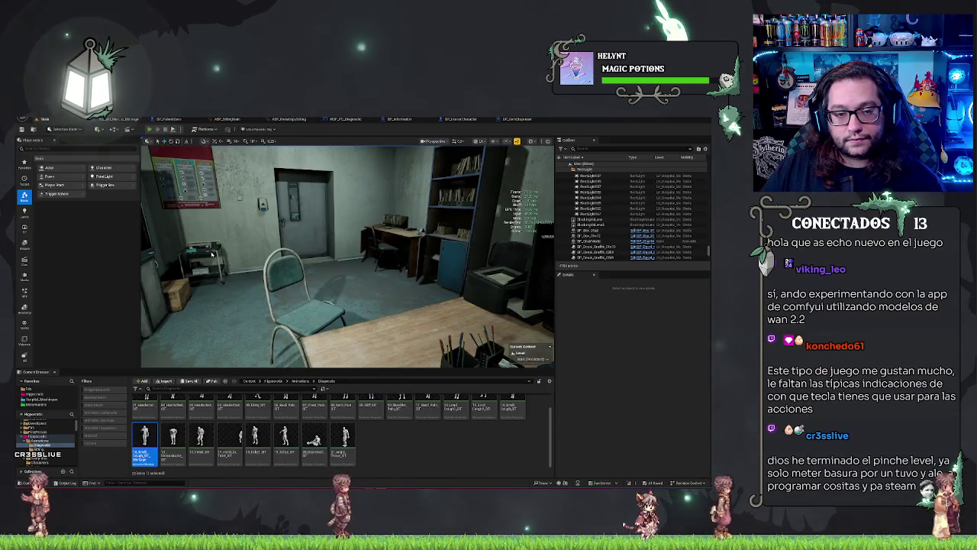
key("alt+p")
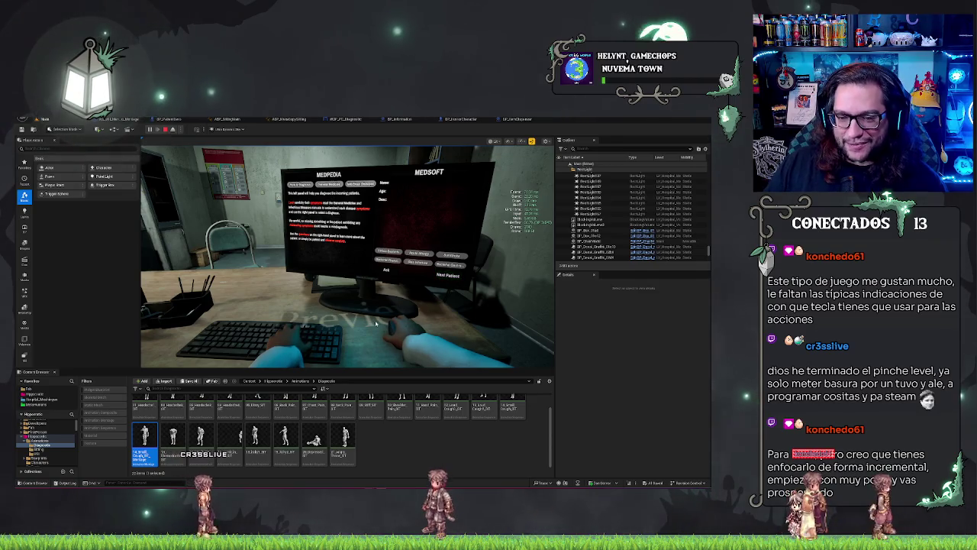
Leave the MEDSOFT computer, watch the seated patient cough, then stop the play-test
key("e")
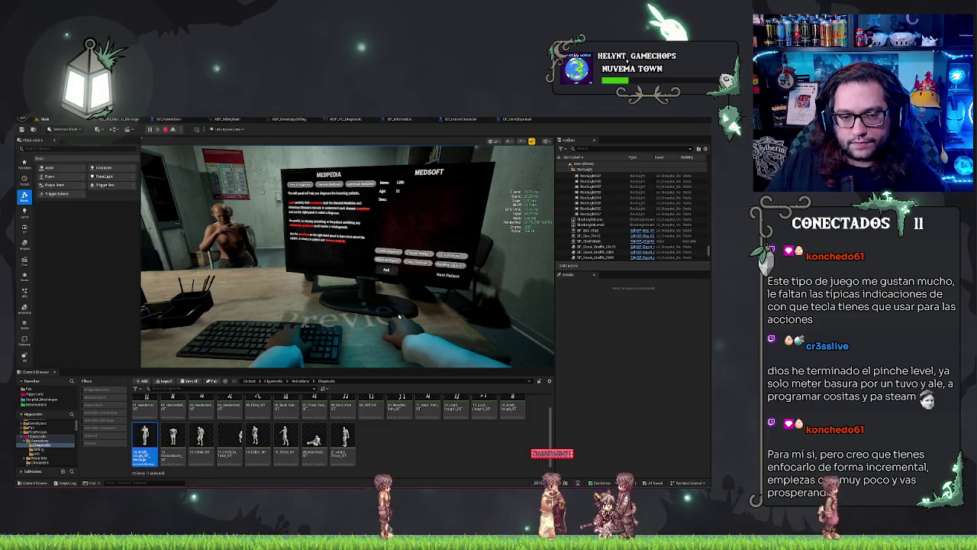
key("Escape")
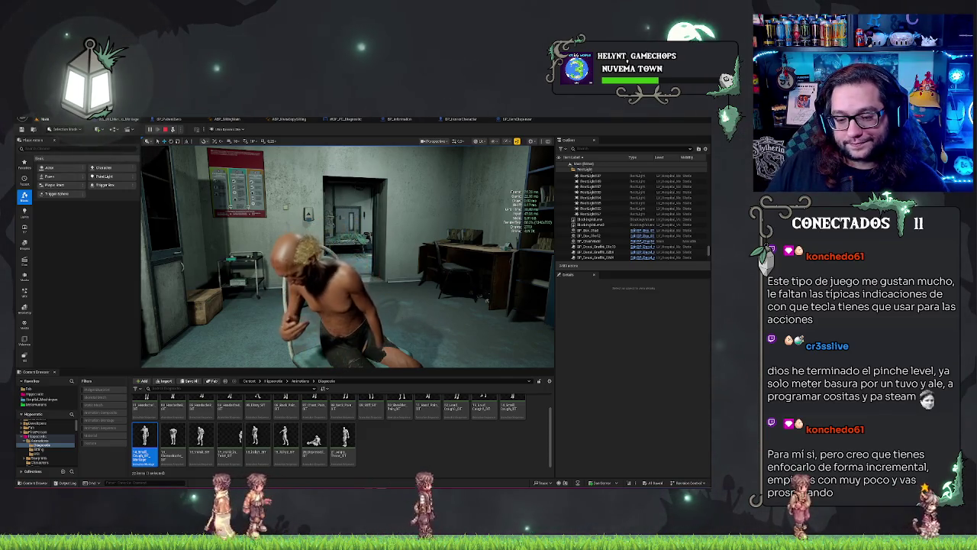
key("Escape")
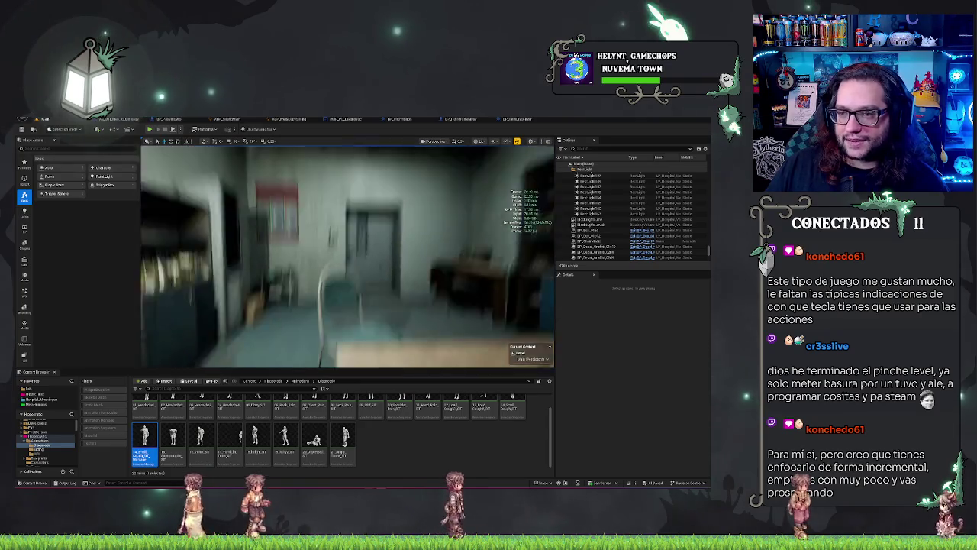
left_click_drag(468, 163, 468, 163)
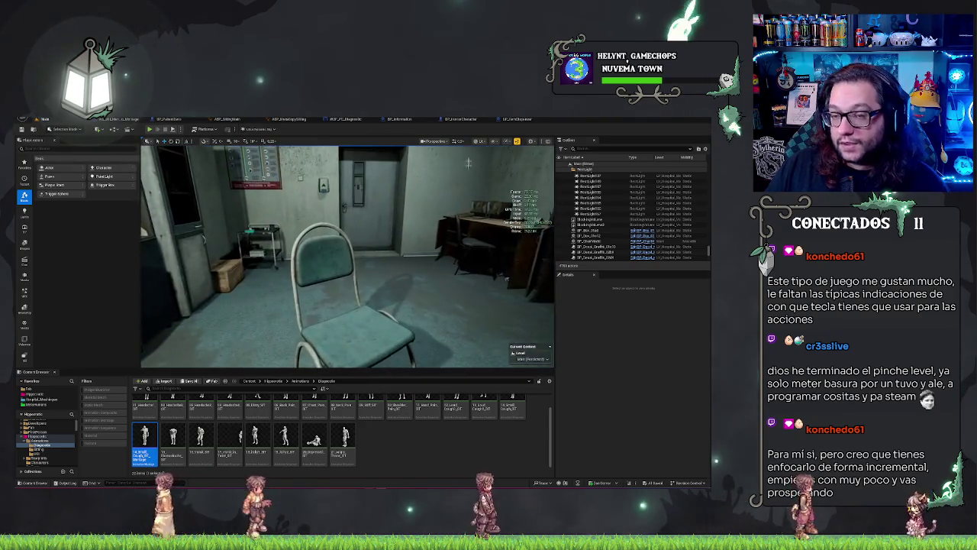
left_click(239, 119)
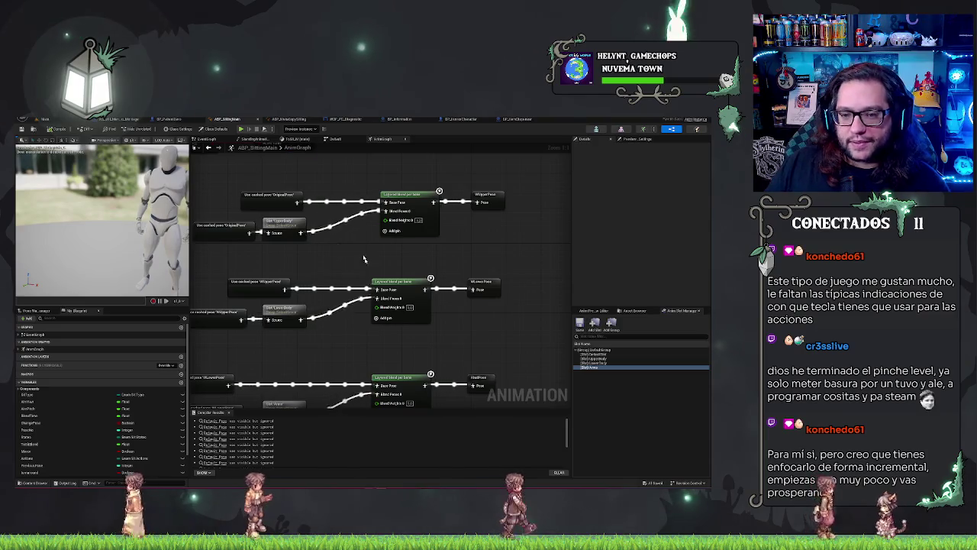
scroll(364, 258, "down", 4)
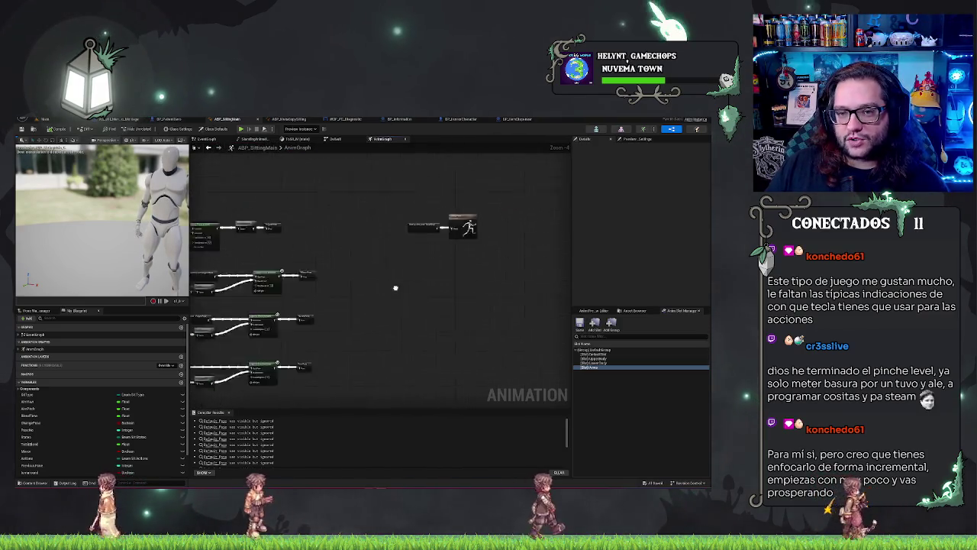
scroll(395, 288, "up", 3)
left_click(516, 119)
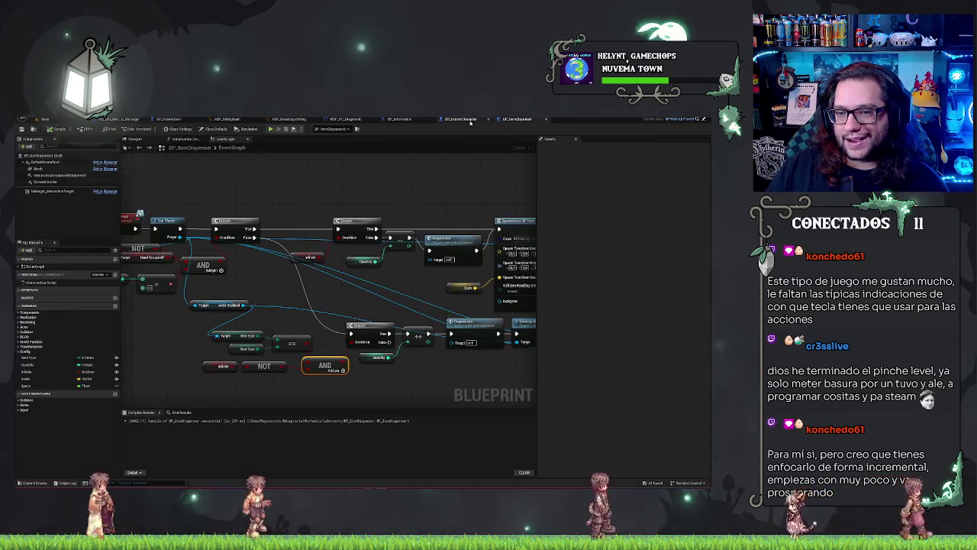
left_click(467, 120)
left_click(516, 120)
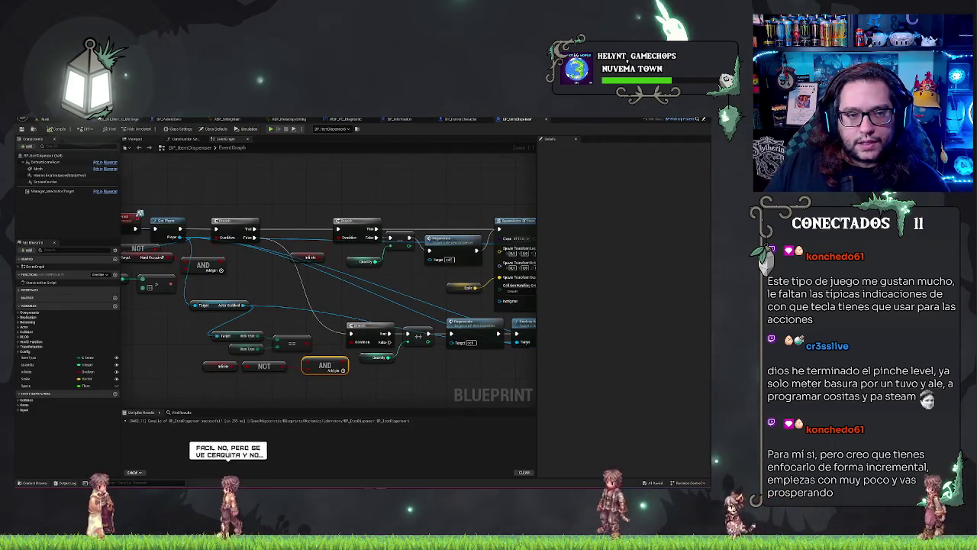
left_click(227, 119)
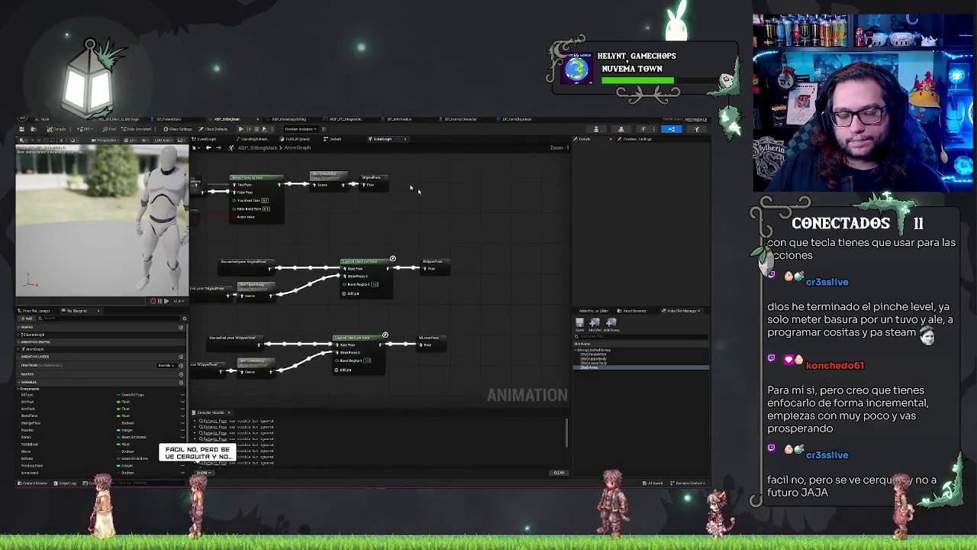
left_click(168, 119)
left_click(45, 119)
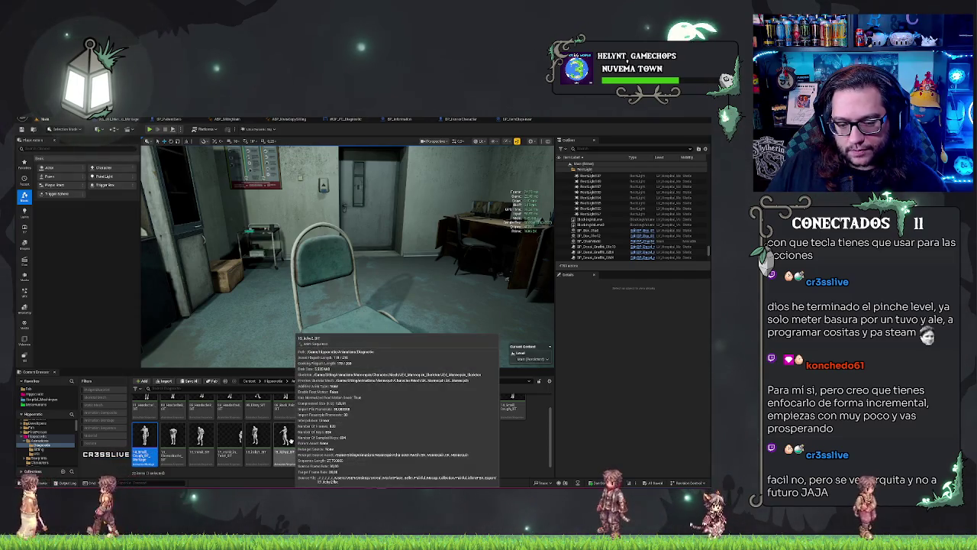
left_click(290, 441)
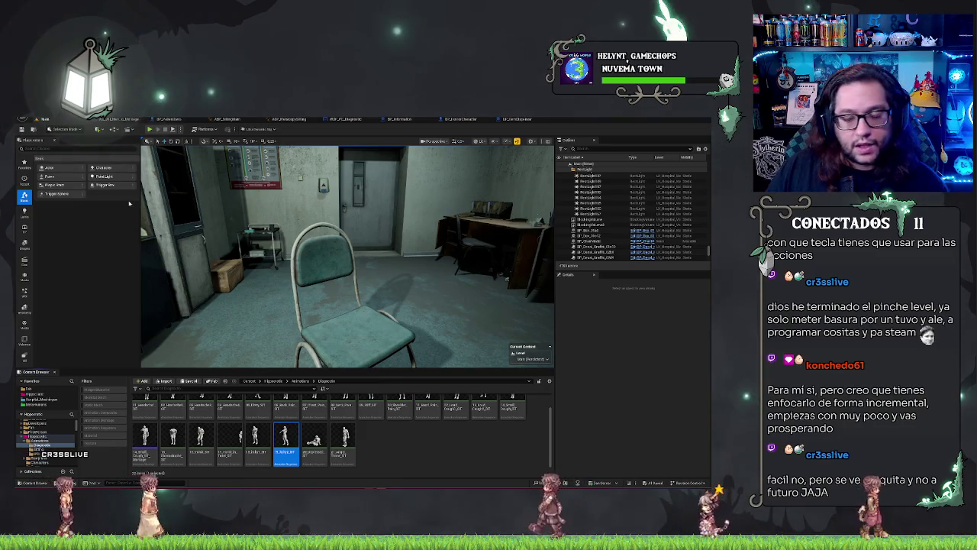
Create a 13_Itchy2_ST AnimMontage with its default name and open it in the montage editor
right_click(298, 462)
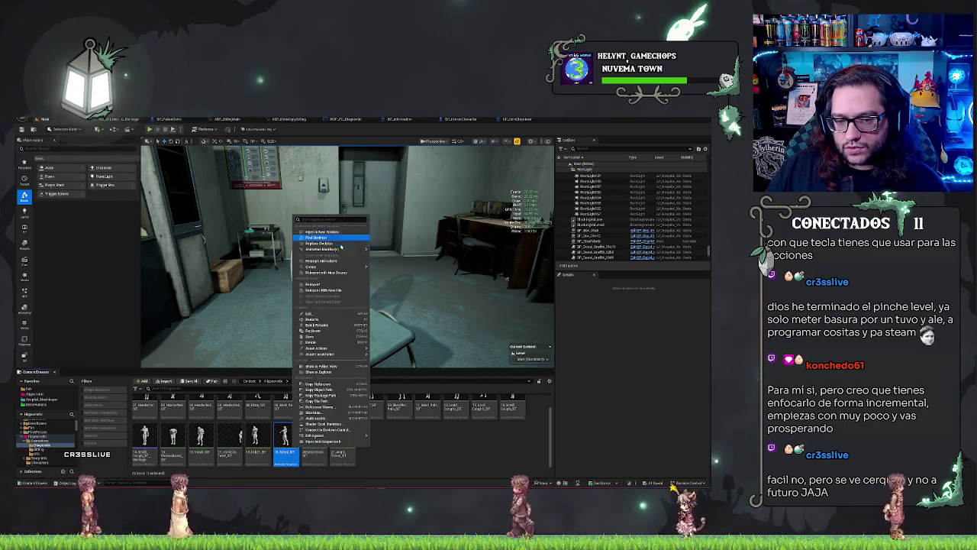
mouse_move(329, 267)
left_click(427, 269)
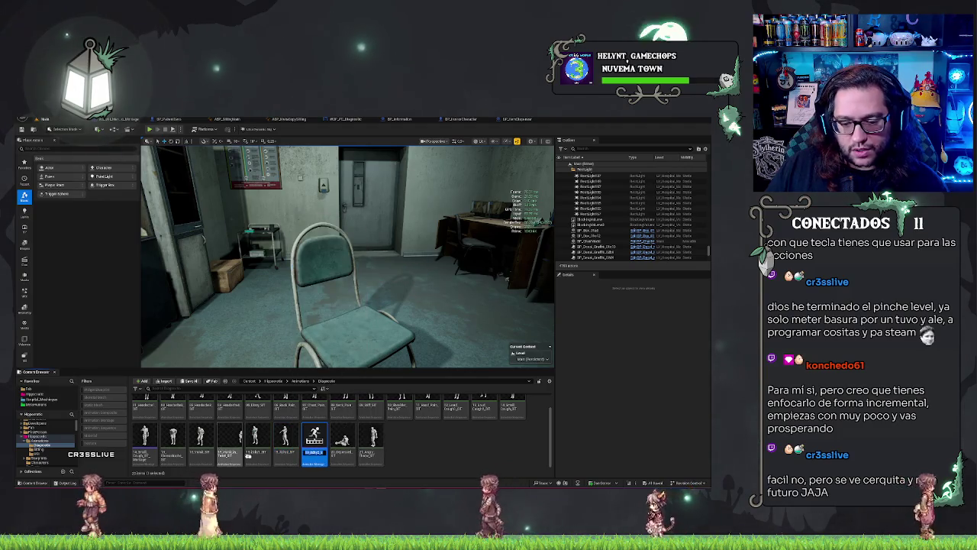
key("Return")
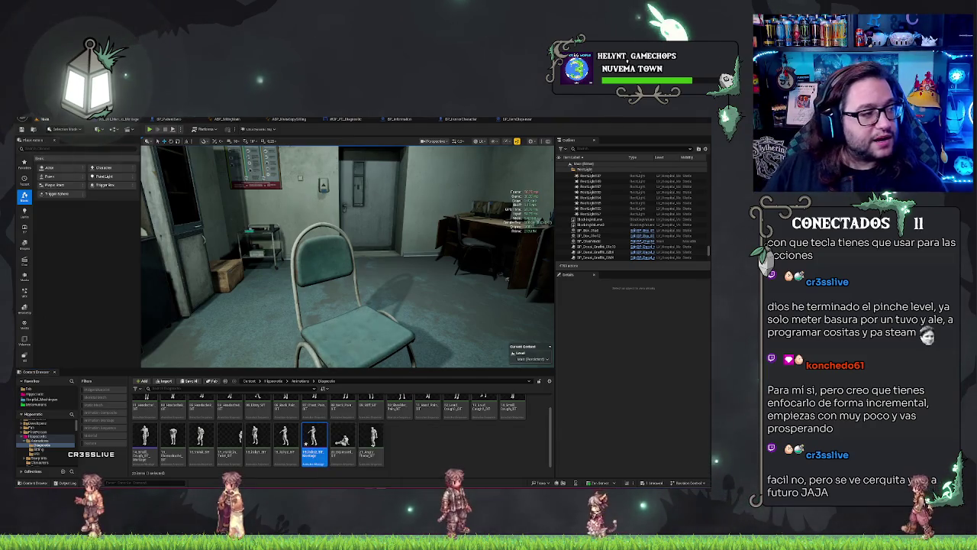
double_click(313, 437)
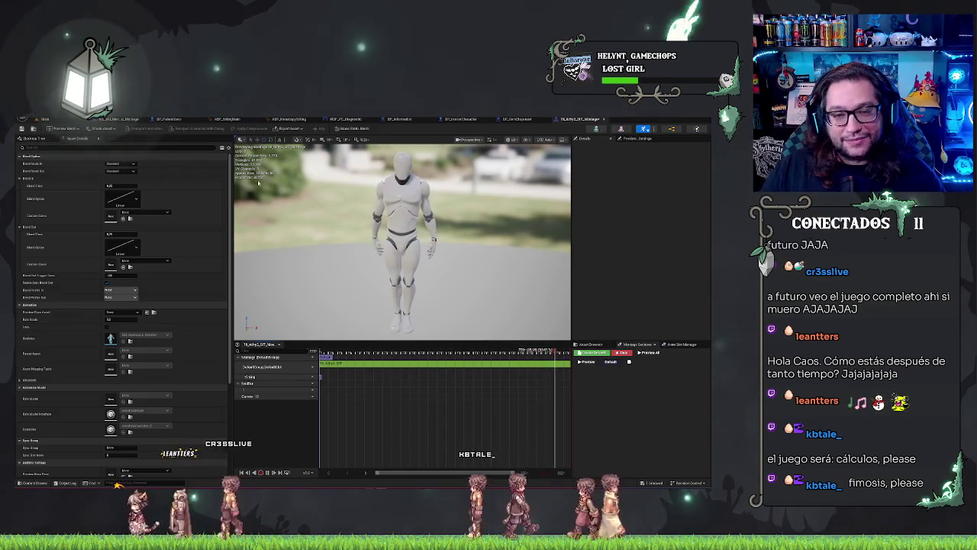
Save the 13_Itchy2_ST montage, reopen it, and assign its slot track to LowerBody
key("ctrl+s")
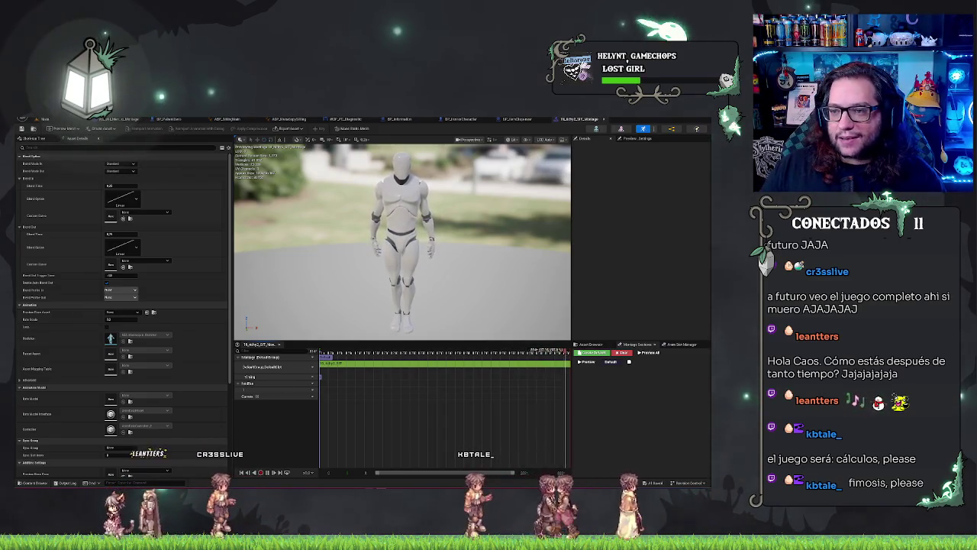
left_click(44, 119)
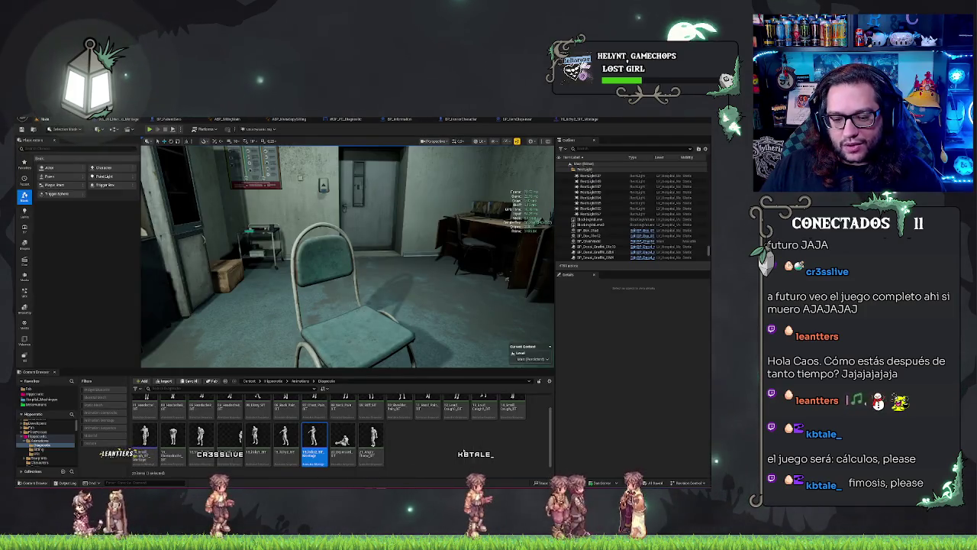
double_click(324, 442)
right_click(306, 380)
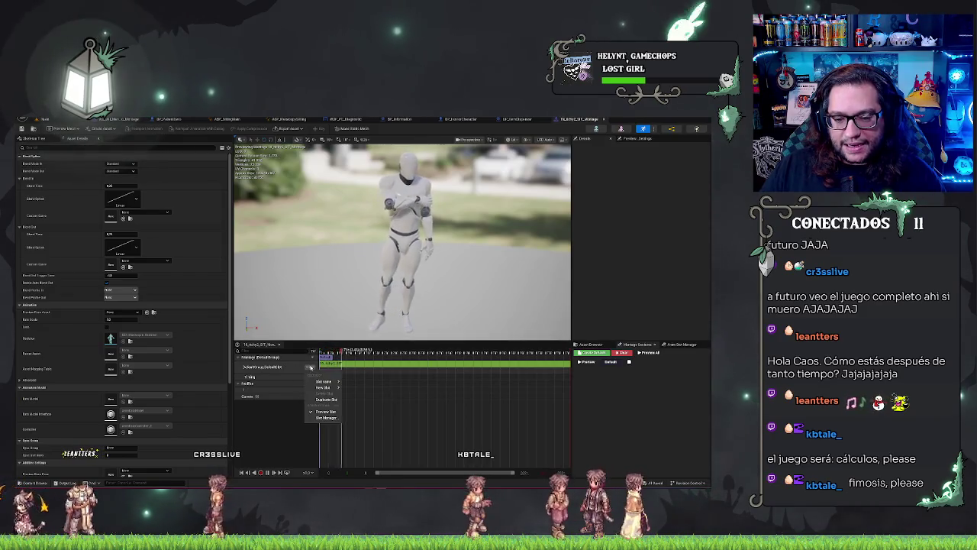
mouse_move(328, 381)
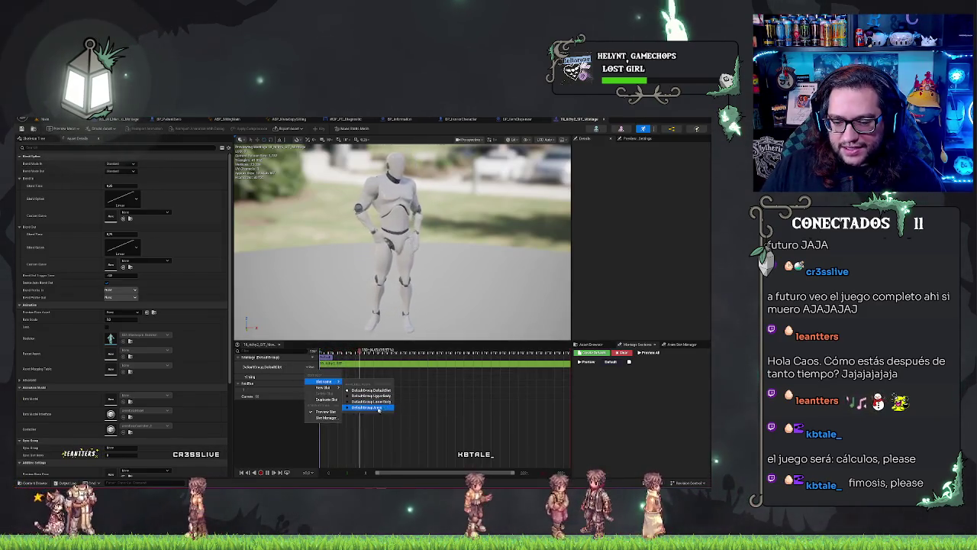
left_click(383, 403)
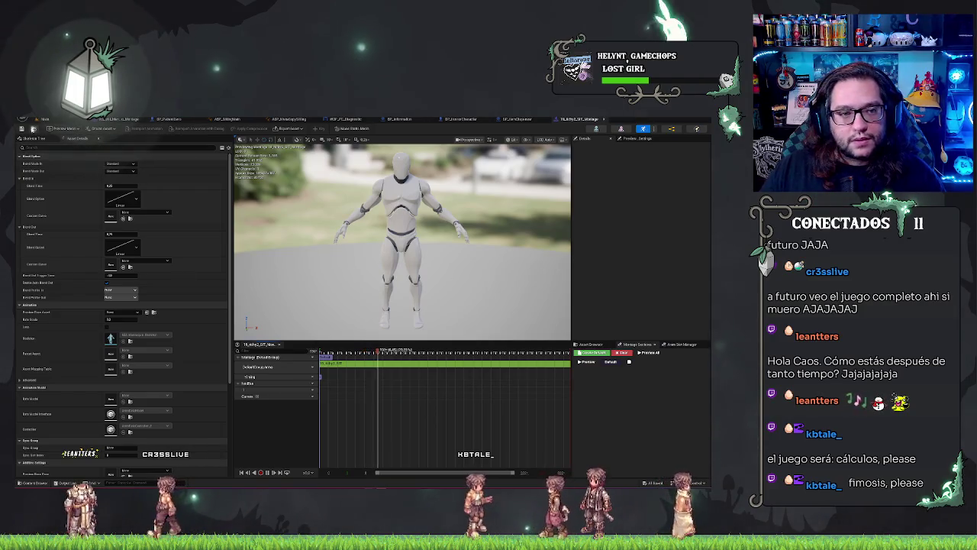
Look through the open editors, close ABP_MetaCopySitting, and return to the hospital level view
left_click(460, 119)
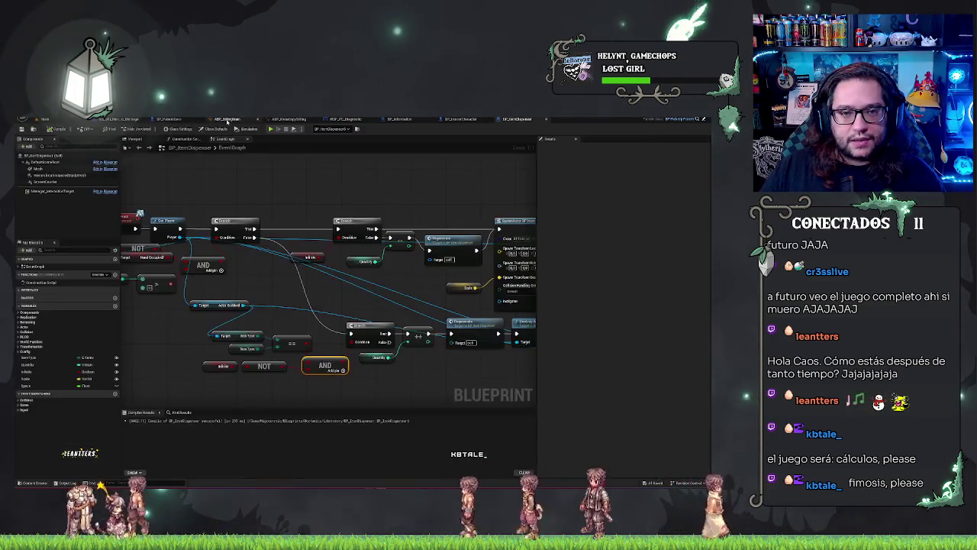
left_click(225, 119)
left_click(166, 119)
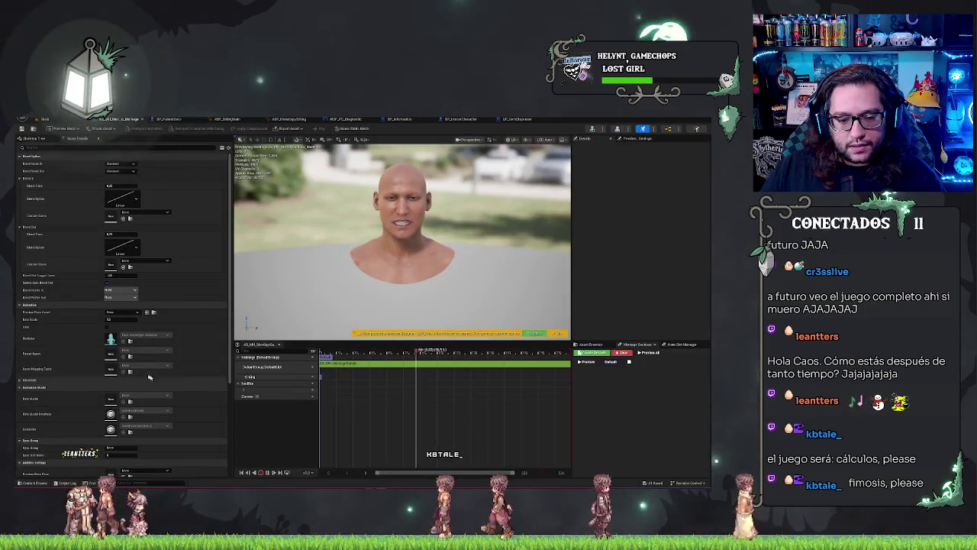
left_click(44, 119)
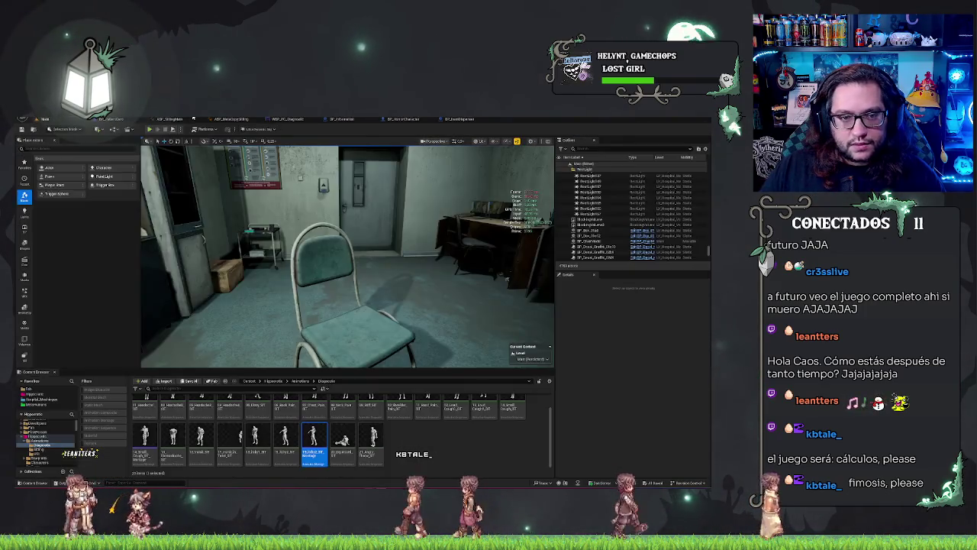
left_click(169, 119)
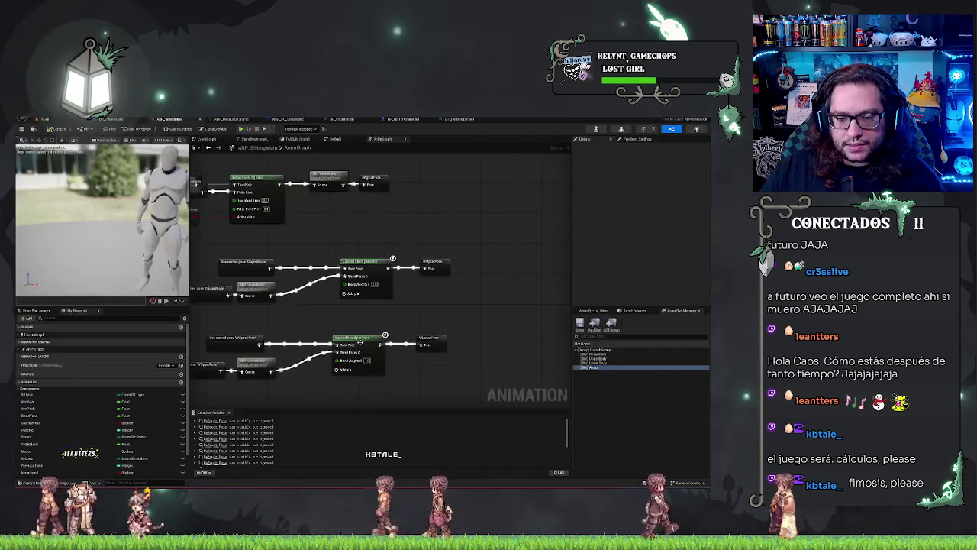
left_click(231, 120)
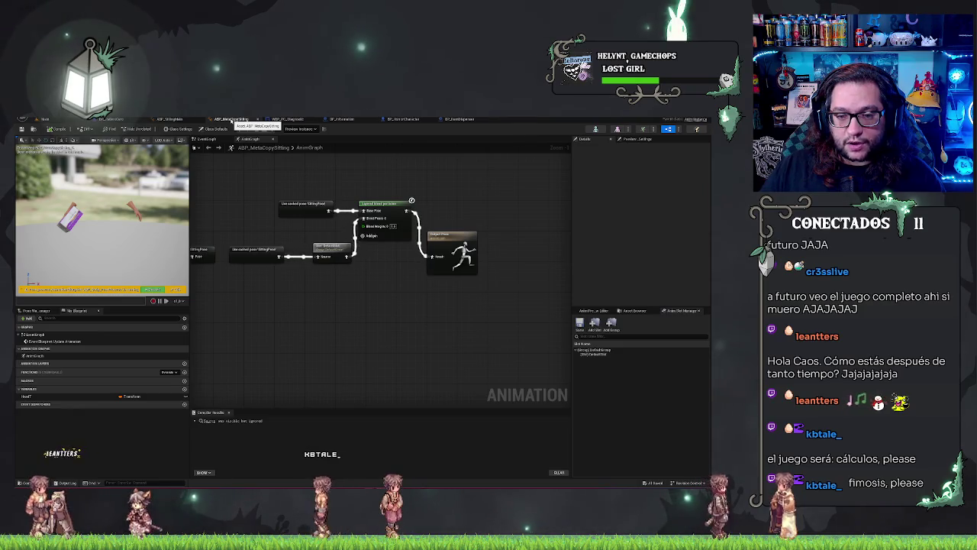
left_click(257, 119)
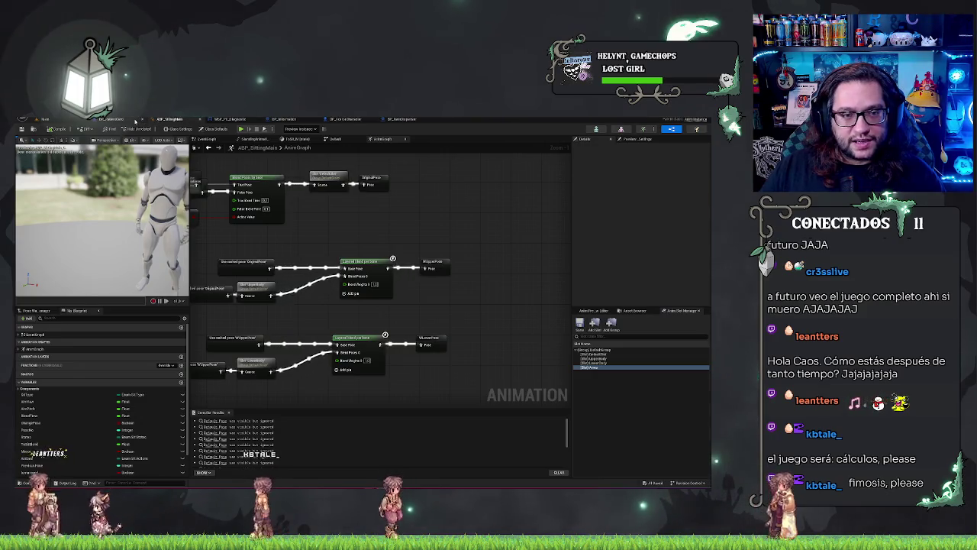
left_click(129, 120)
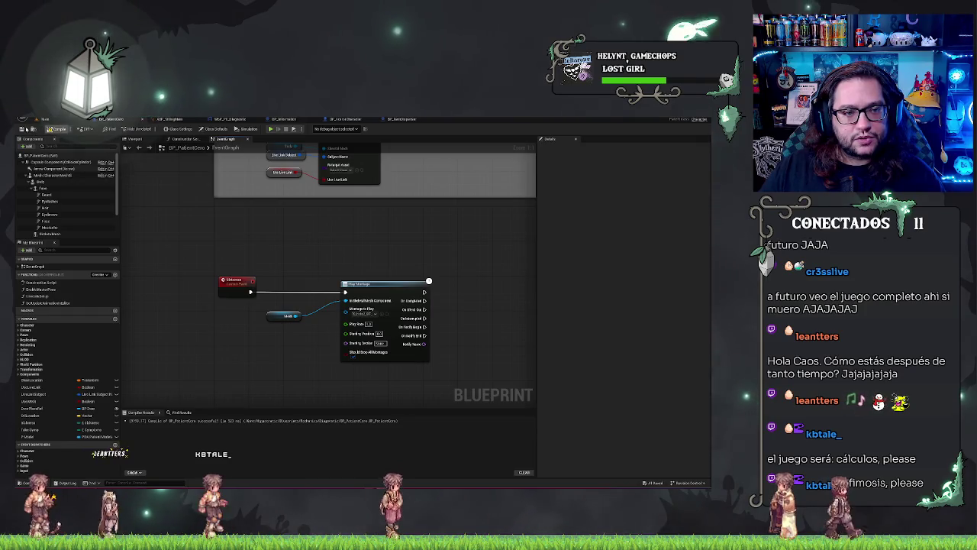
left_click(109, 120)
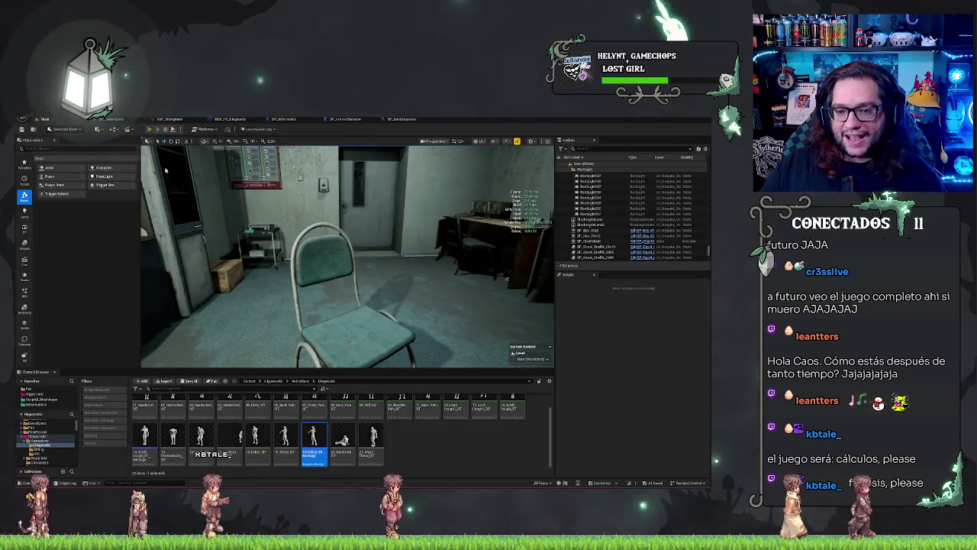
key("alt+p")
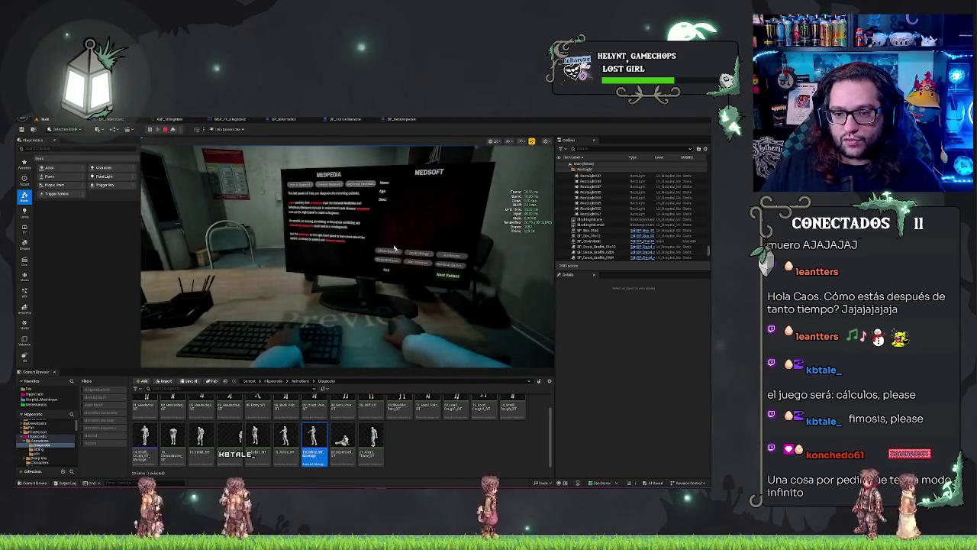
key("F8")
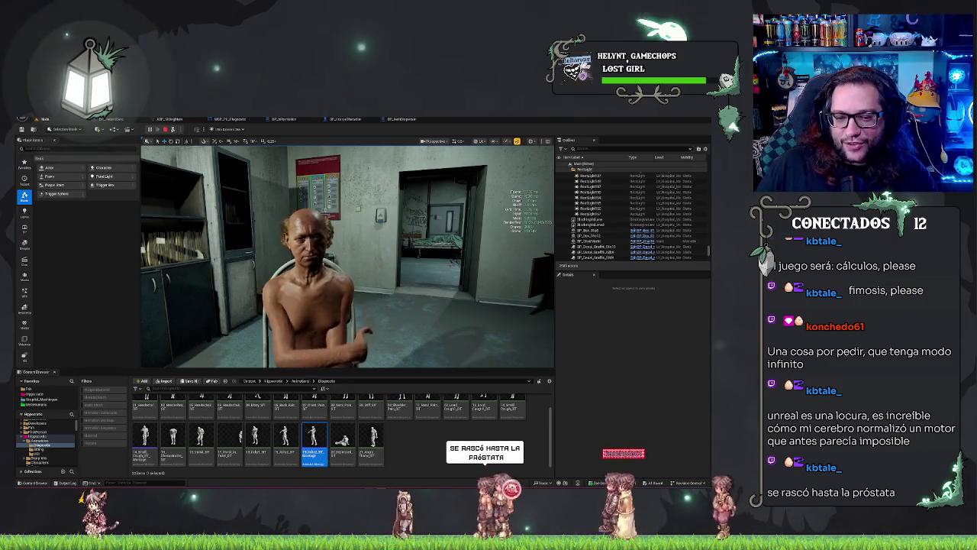
key("Escape")
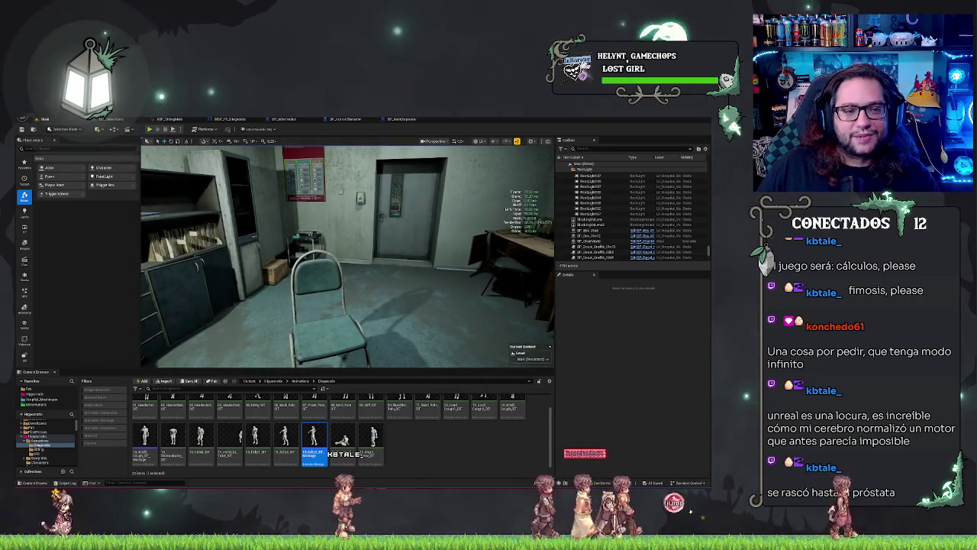
Open the Main level from Recent Levels and play it to check the title menu
left_click(45, 119)
mouse_move(91, 150)
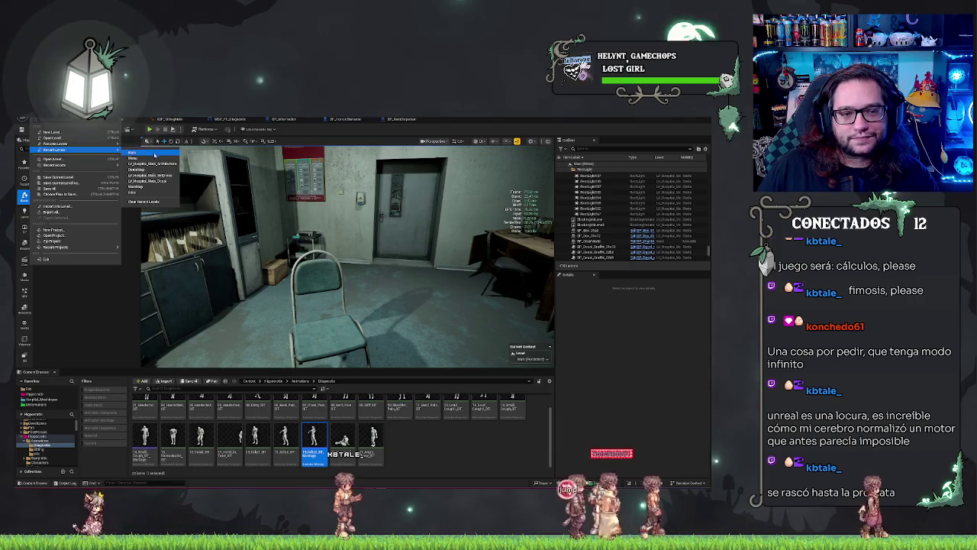
key("Escape")
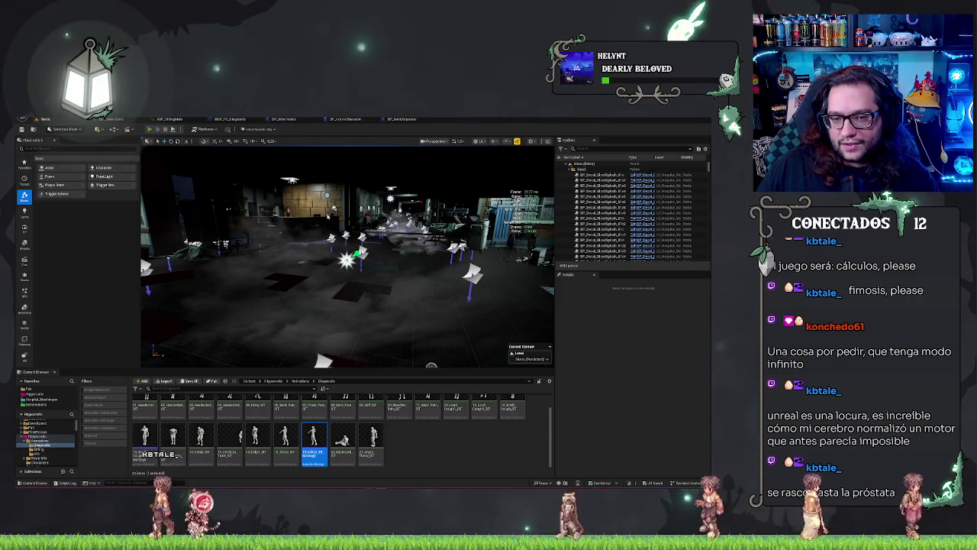
left_click(150, 129)
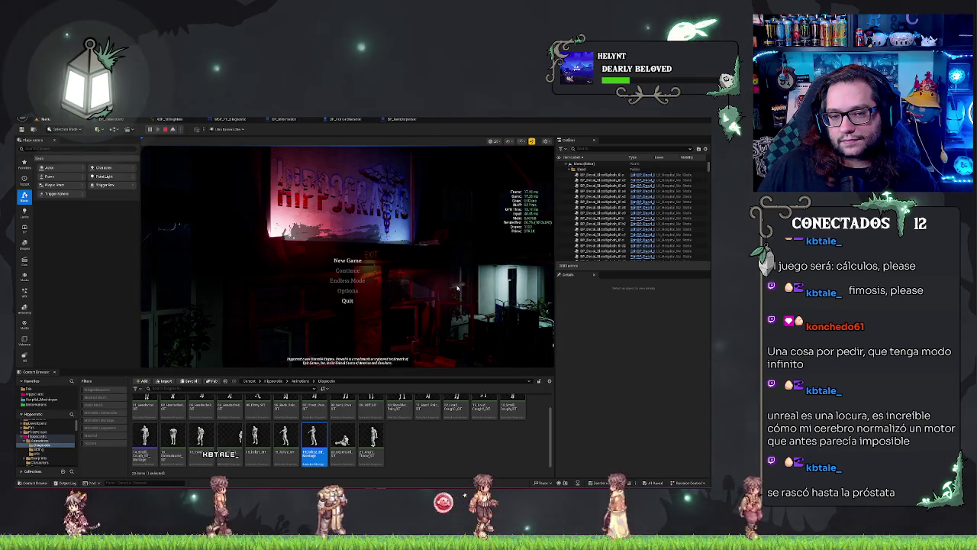
key("Escape")
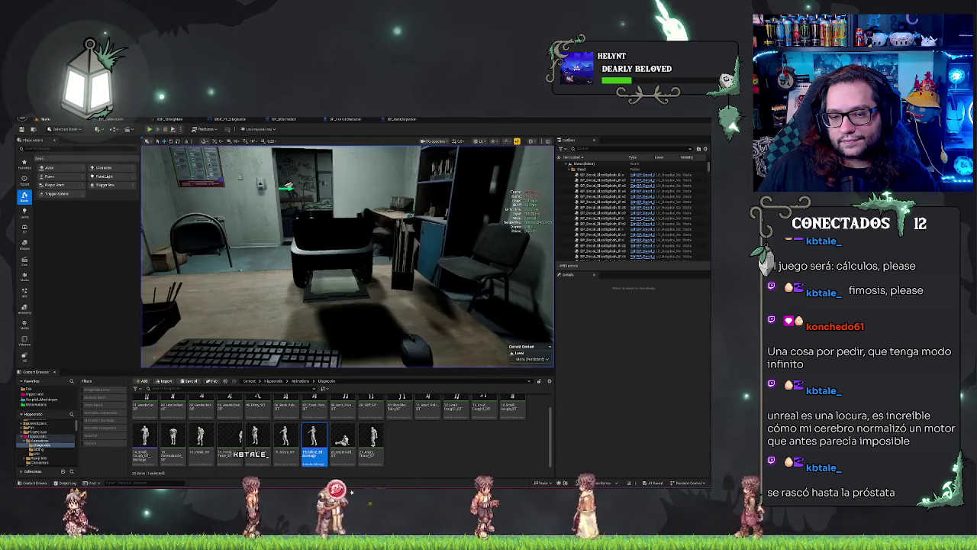
Reload the Main level and turn the viewport past the desk toward the door
left_click_drag(429, 337, 374, 357)
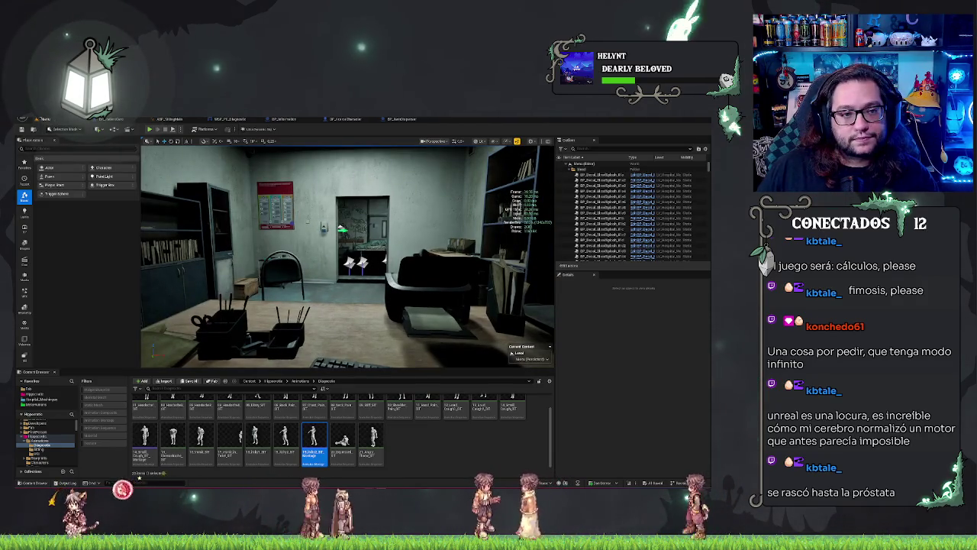
left_click(44, 119)
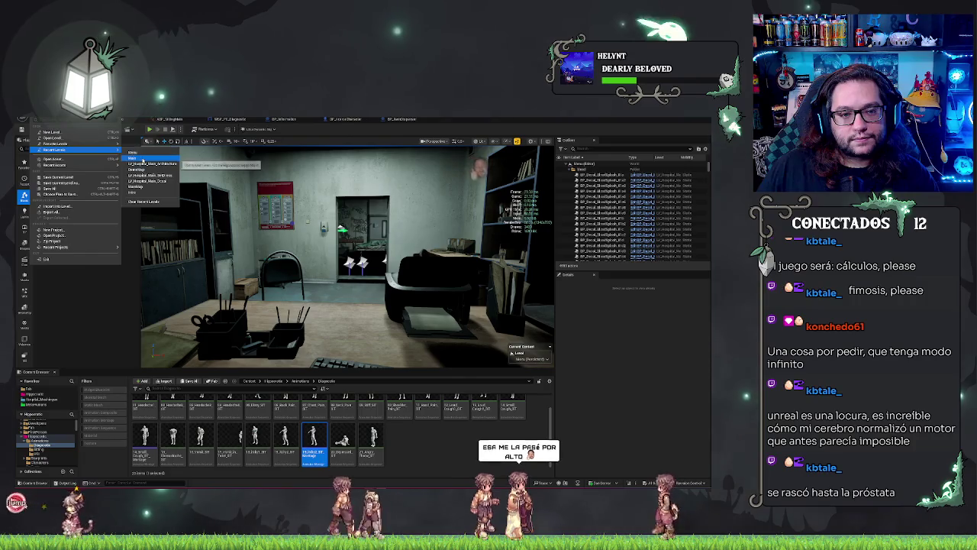
key("Escape")
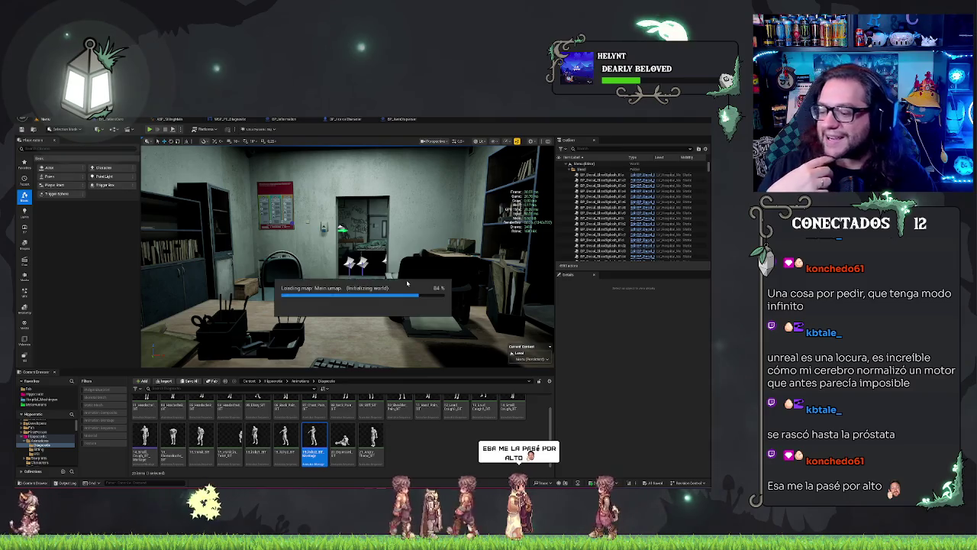
mouse_move(407, 284)
left_mouse_down()
mouse_move(280, 263)
mouse_move(295, 275)
mouse_move(307, 231)
mouse_move(267, 256)
mouse_move(322, 257)
mouse_move(257, 257)
mouse_move(268, 281)
left_mouse_up()
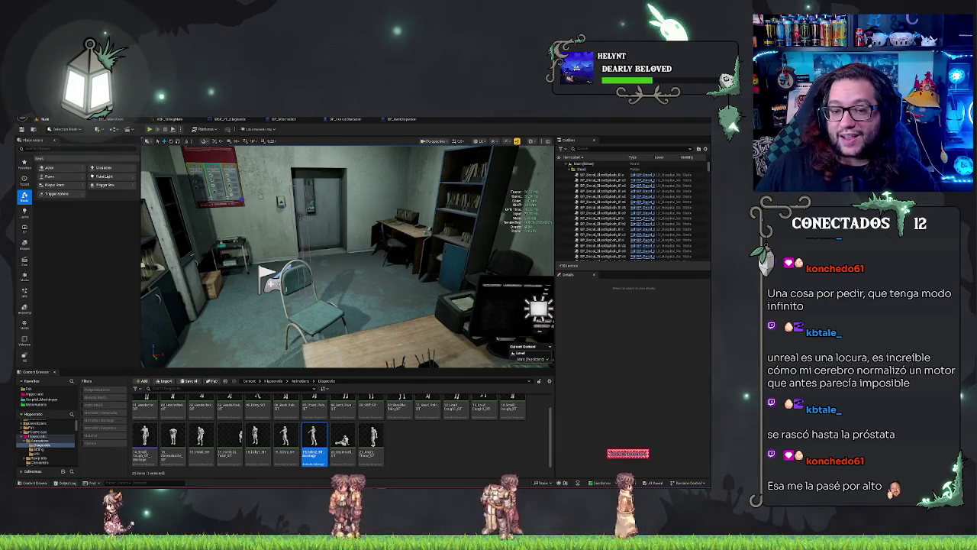
Look around the room in the viewport, then reopen the BP_PatientCero event graph
mouse_move(267, 277)
left_mouse_down()
mouse_move(239, 290)
mouse_move(257, 218)
mouse_move(298, 251)
mouse_move(292, 258)
mouse_move(349, 242)
left_mouse_up()
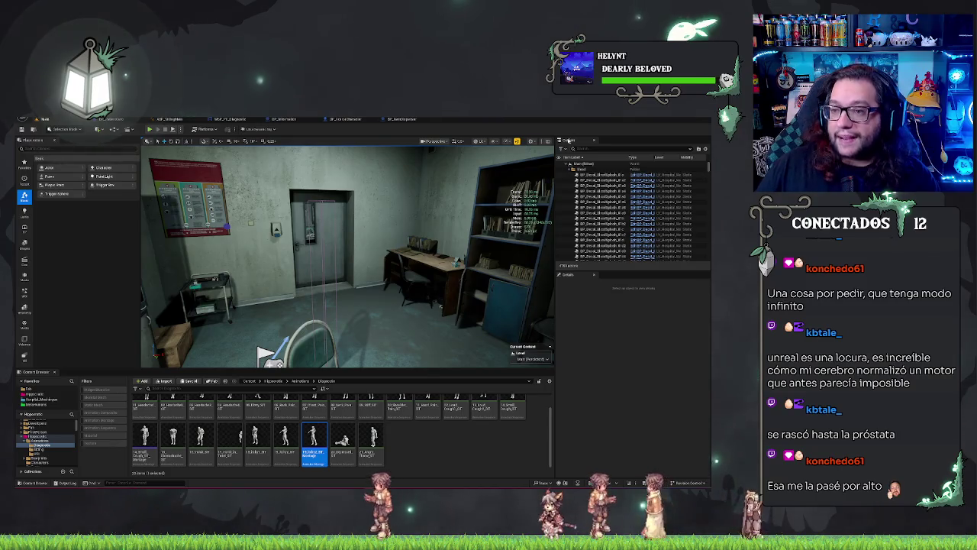
left_click(136, 119)
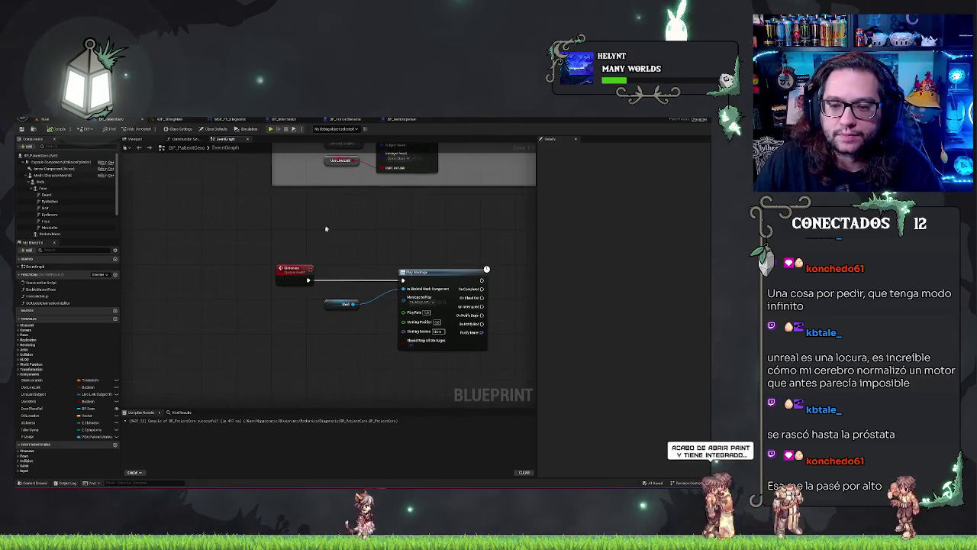
Rearrange the Play Montage and Mesh getter nodes to make room in the graph
left_click(348, 304)
left_click(400, 273)
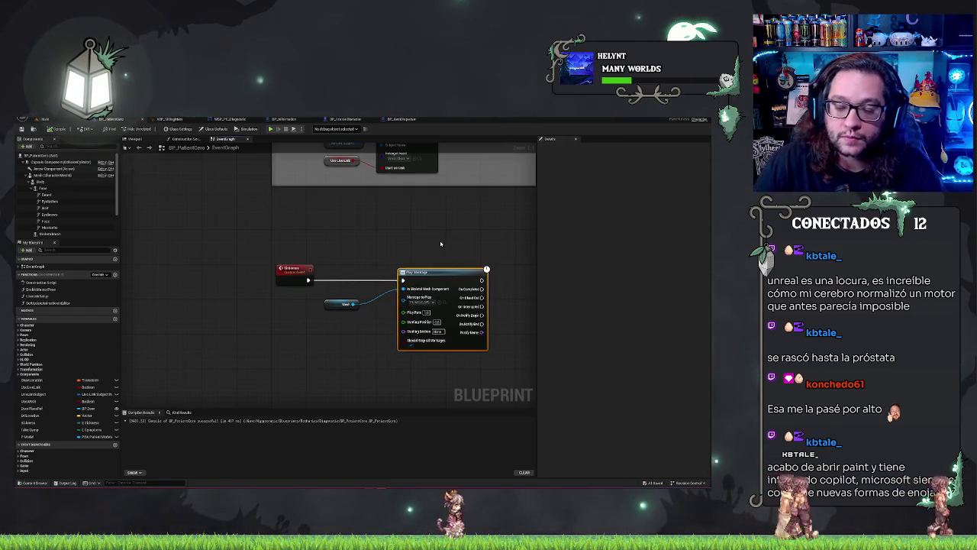
left_click_drag(441, 243, 301, 297)
scroll(302, 297, "down", 8)
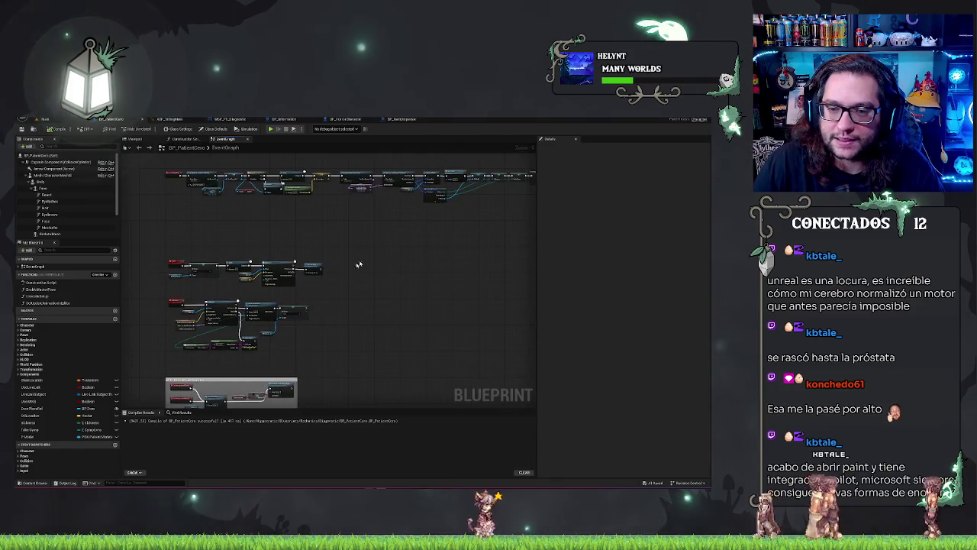
scroll(387, 233, "up", 6)
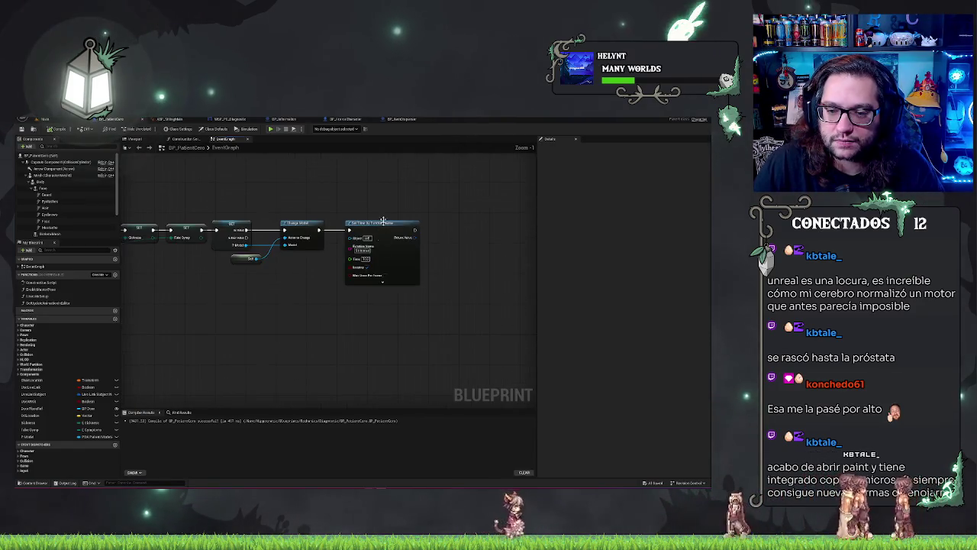
left_click_drag(253, 352, 273, 349)
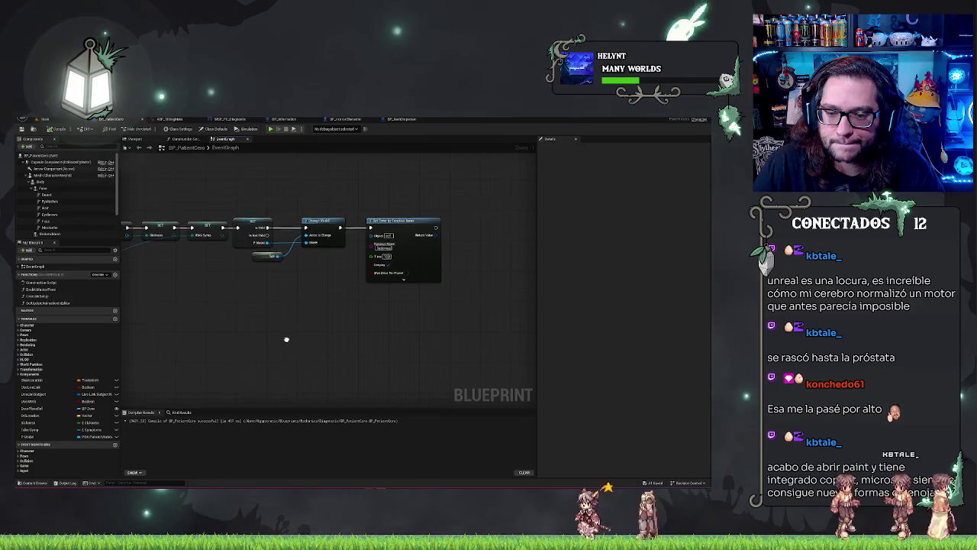
scroll(286, 340, "down", 5)
scroll(267, 372, "up", 6)
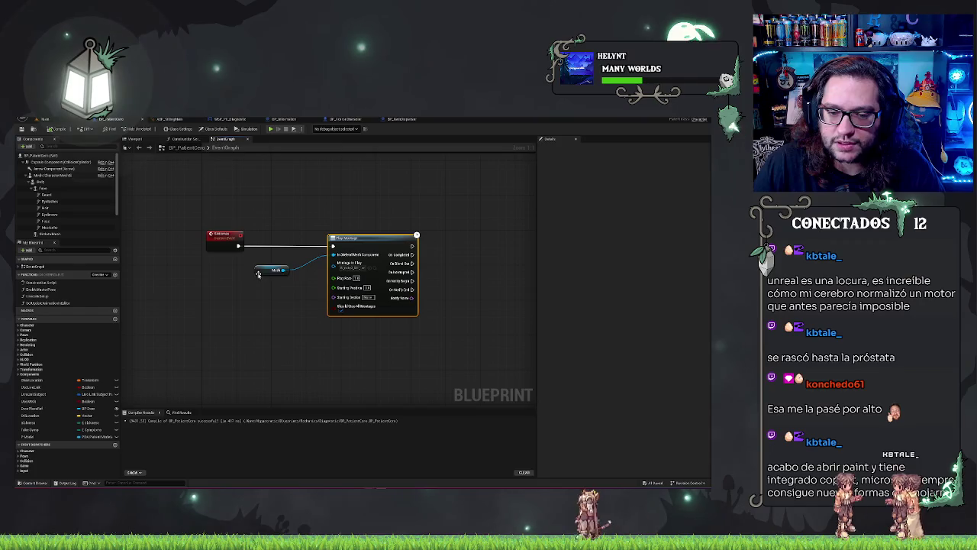
mouse_move(258, 273)
left_mouse_down()
mouse_move(223, 279)
mouse_move(294, 323)
mouse_move(341, 330)
left_mouse_up()
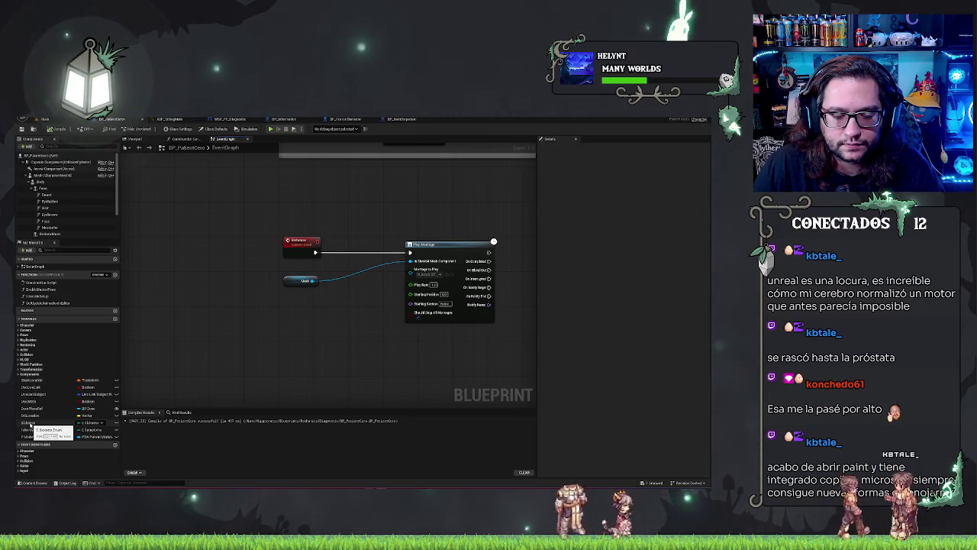
Drag Sickness and Fake Symp getters into the graph beside Play Montage
left_click_drag(31, 425, 301, 353)
left_click_drag(319, 316, 324, 311)
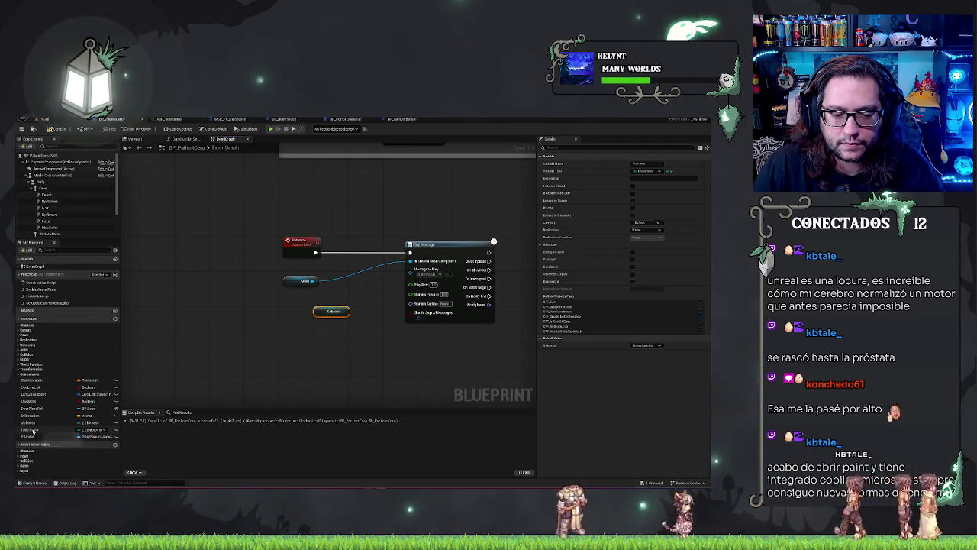
mouse_move(33, 429)
left_mouse_down()
mouse_move(320, 321)
mouse_move(317, 329)
left_mouse_up()
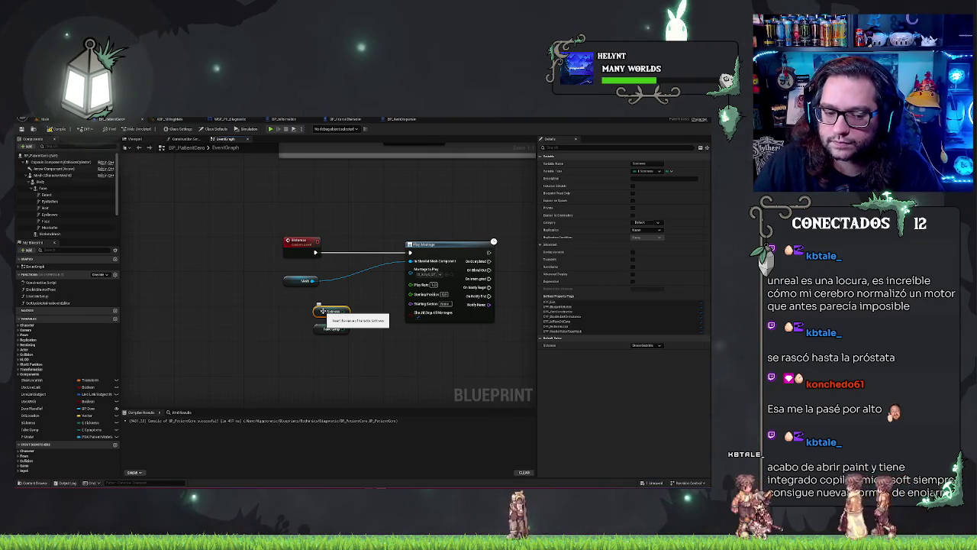
scroll(323, 311, "down", 5)
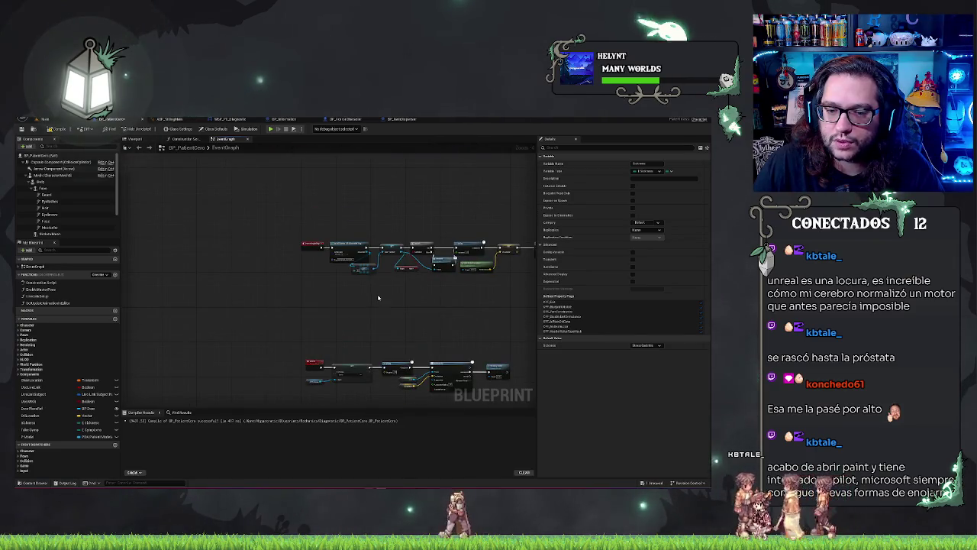
scroll(378, 297, "up", 4)
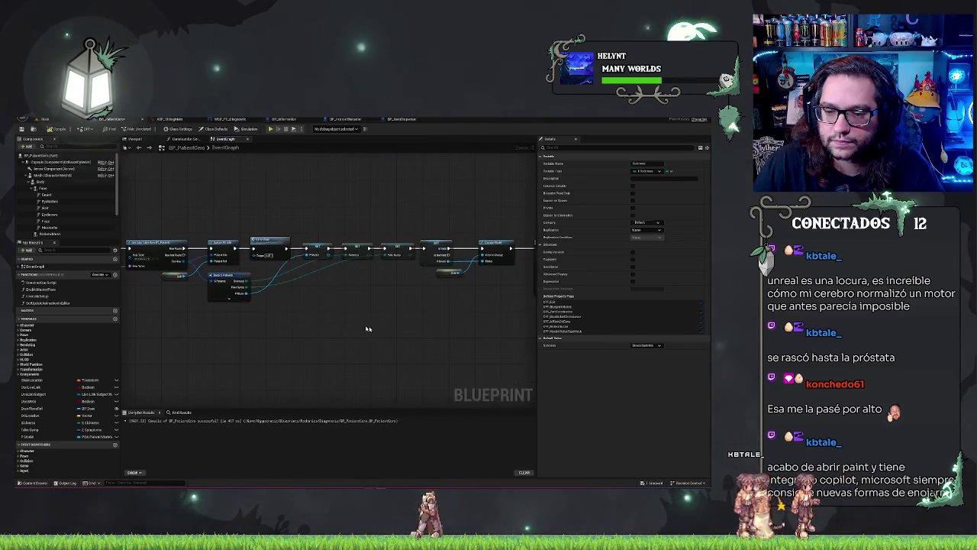
scroll(386, 278, "down", 5)
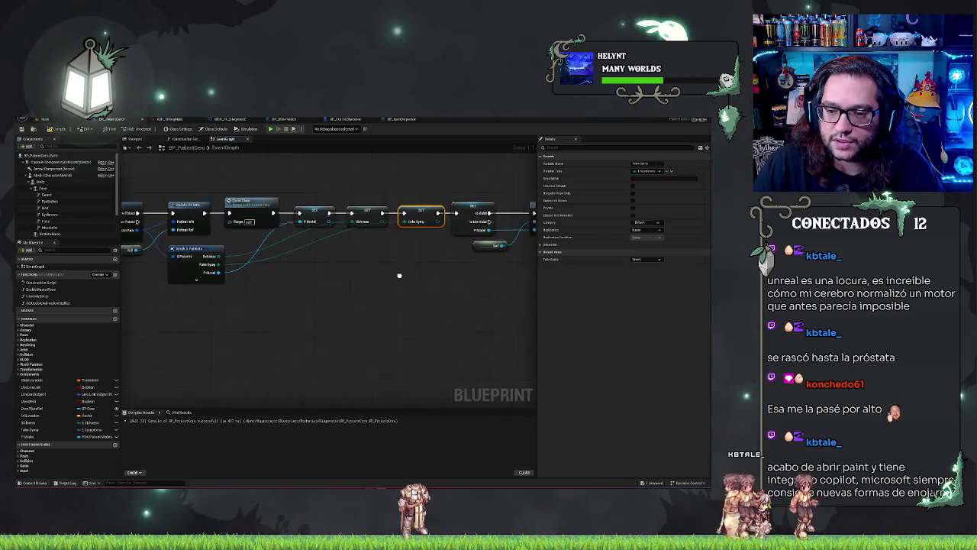
scroll(386, 279, "up", 3)
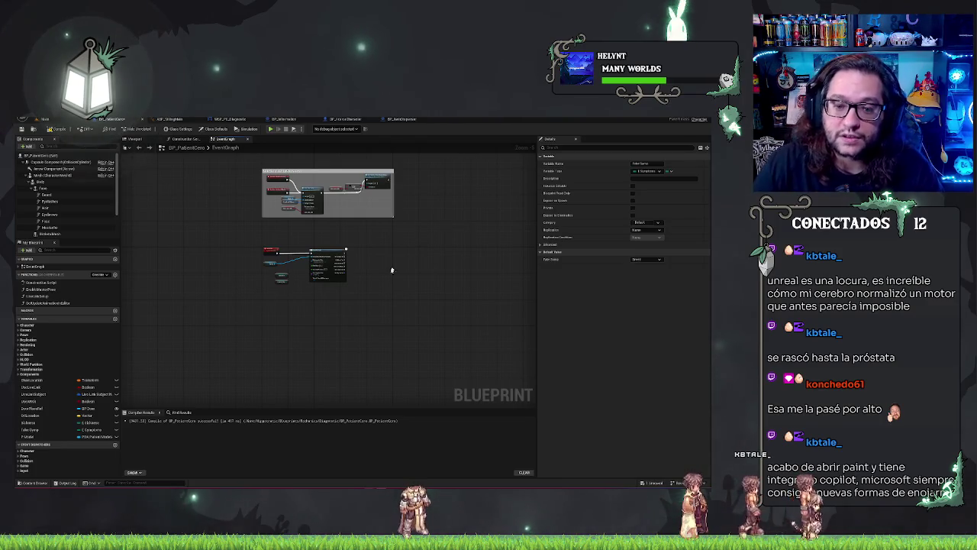
scroll(392, 270, "up", 3)
left_click_drag(294, 303, 306, 298)
Add a Switch on E_Sickness node from the Sickness value
left_click(287, 300)
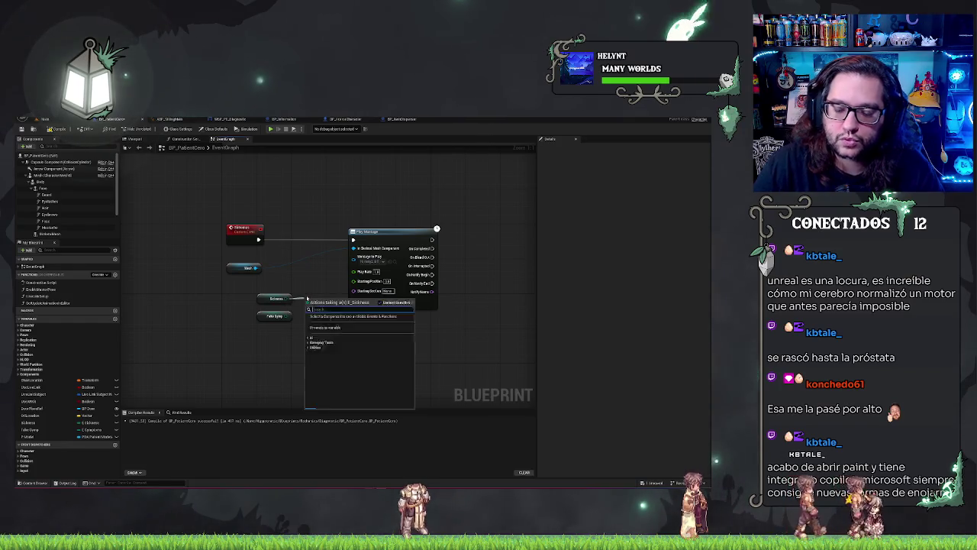
type("swit")
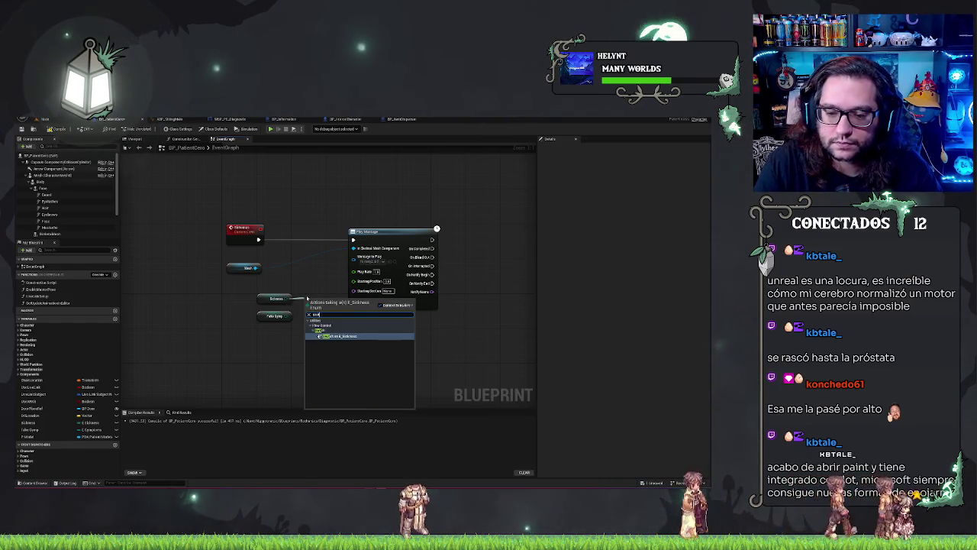
key("Return")
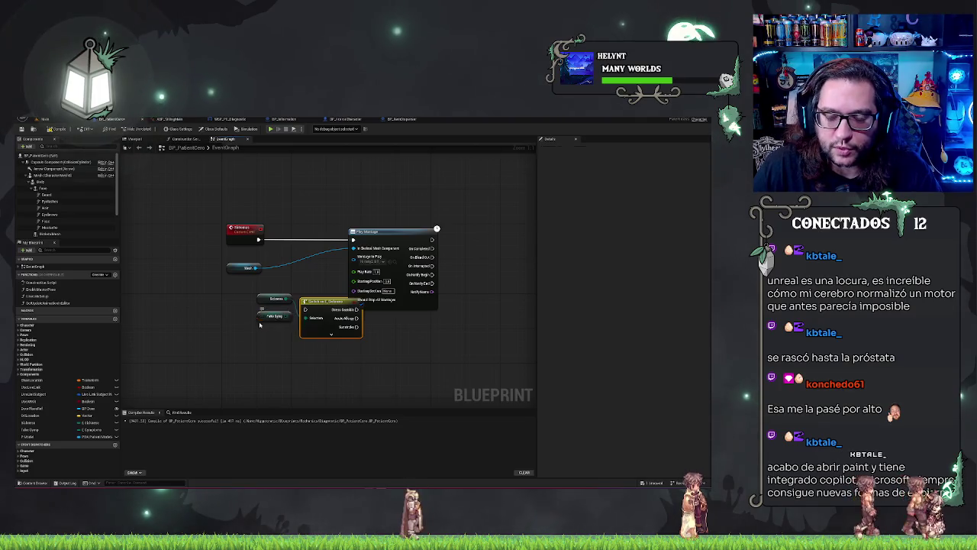
left_click_drag(259, 319, 254, 357)
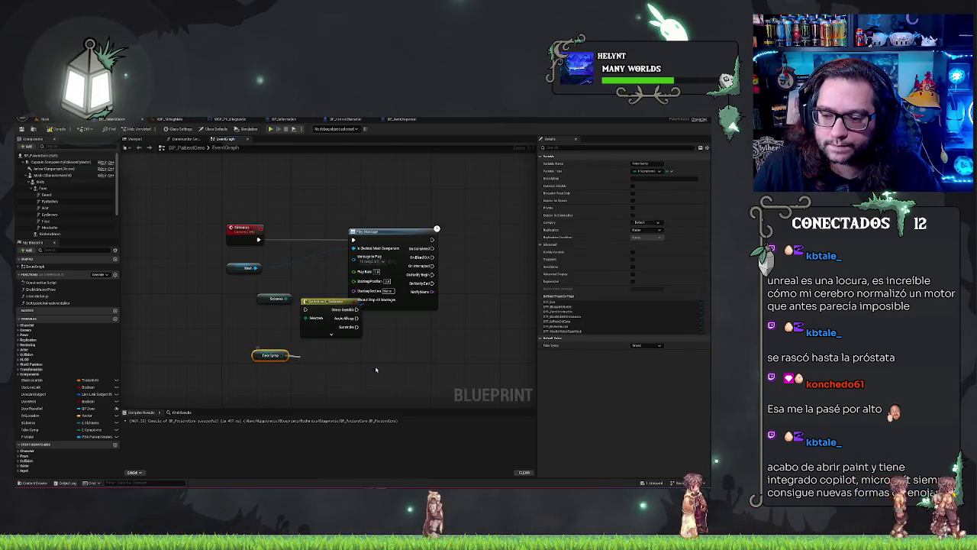
Place a Set Array Elem node from Fake Symp's pin and position it to the right
left_click_drag(375, 369, 316, 359)
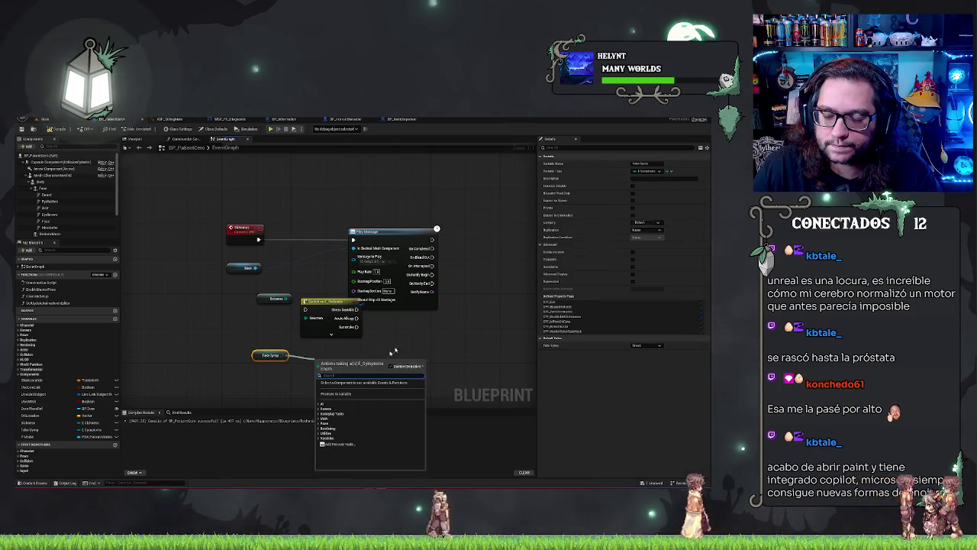
left_click(658, 345)
left_click(419, 350)
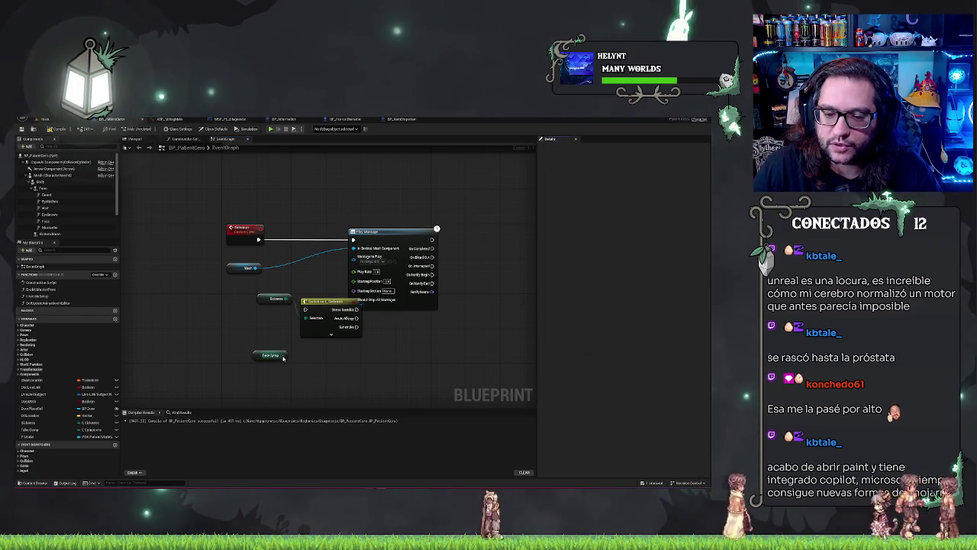
left_click_drag(288, 354, 306, 362)
type("rray")
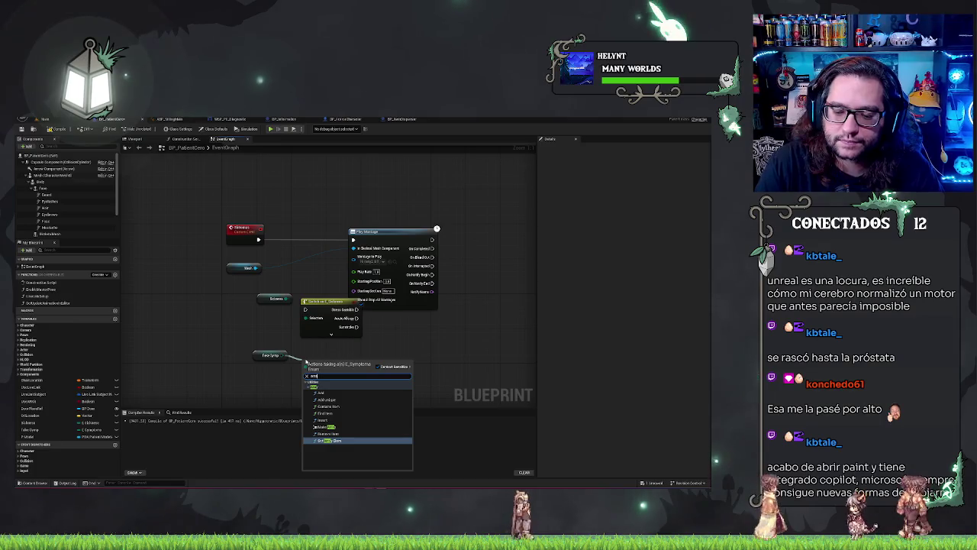
type(" set")
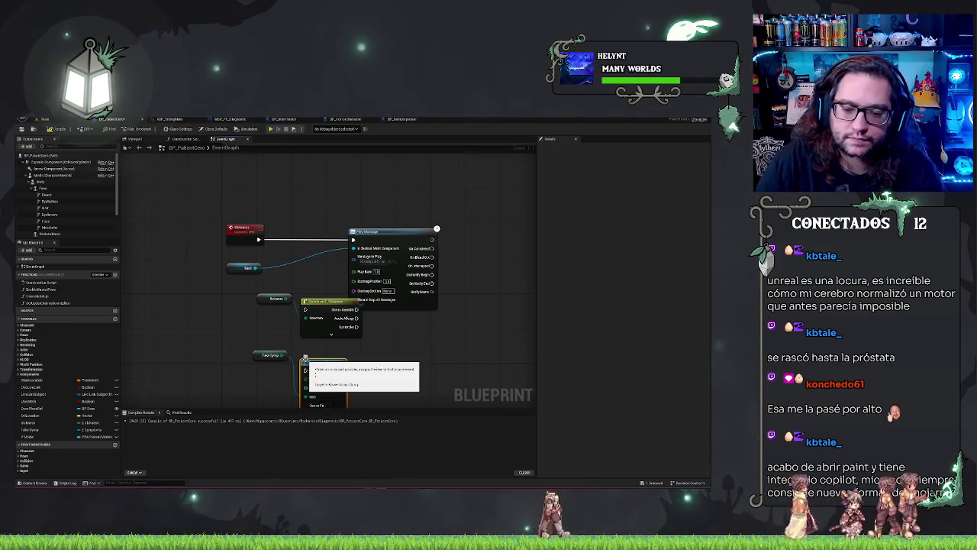
key("Return")
left_click_drag(368, 322, 415, 314)
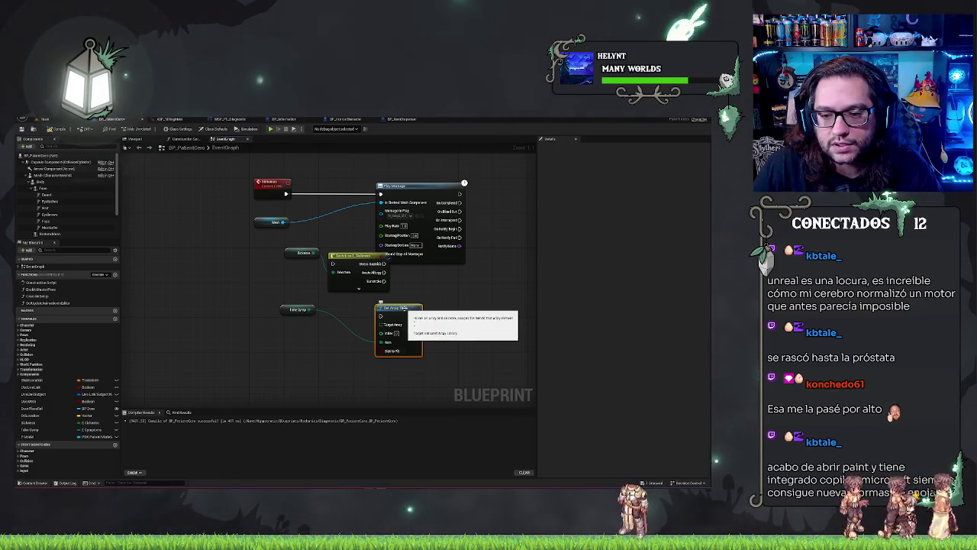
mouse_move(404, 308)
left_mouse_down()
mouse_move(426, 307)
mouse_move(383, 325)
left_mouse_up()
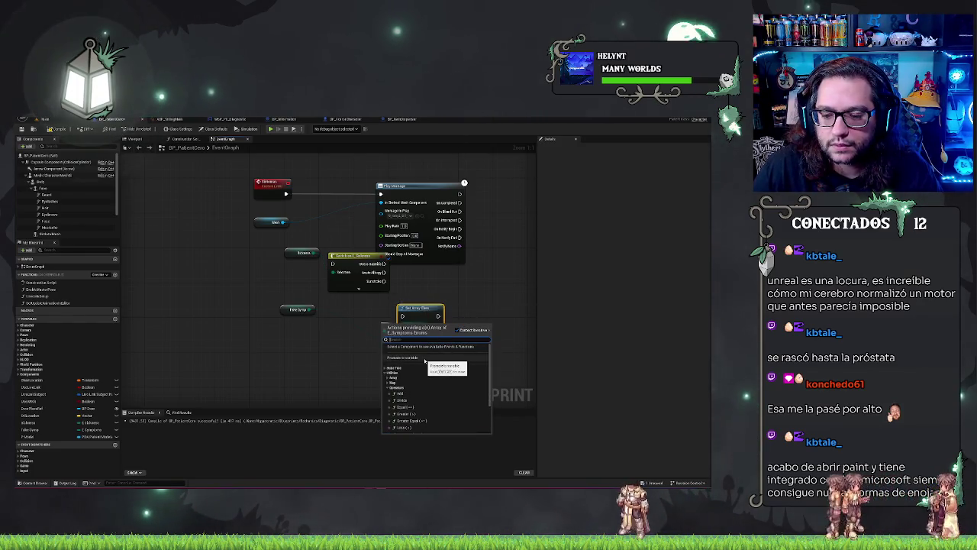
scroll(443, 374, "down", 5)
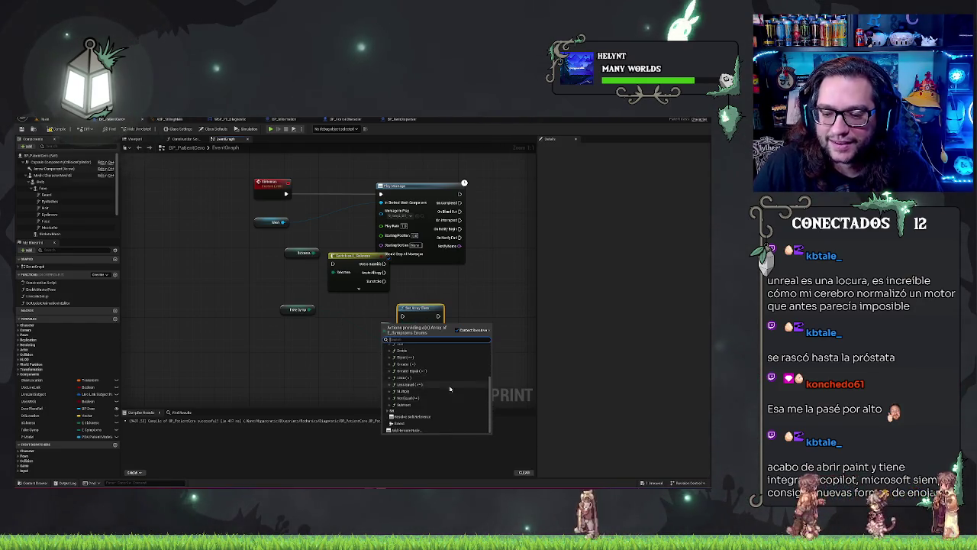
scroll(450, 389, "up", 5)
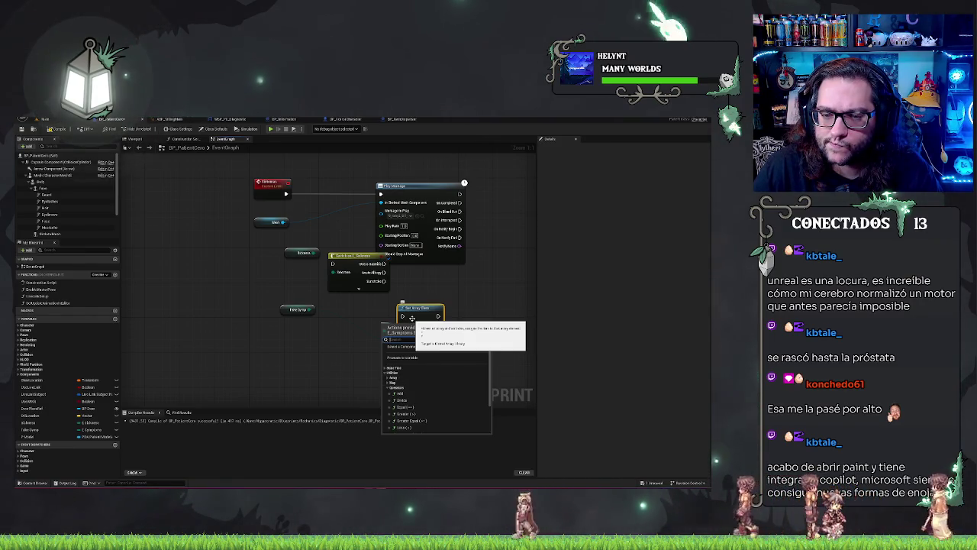
Add a Make Array node after Fake Symp, align them, and give it three elements
left_click(412, 317)
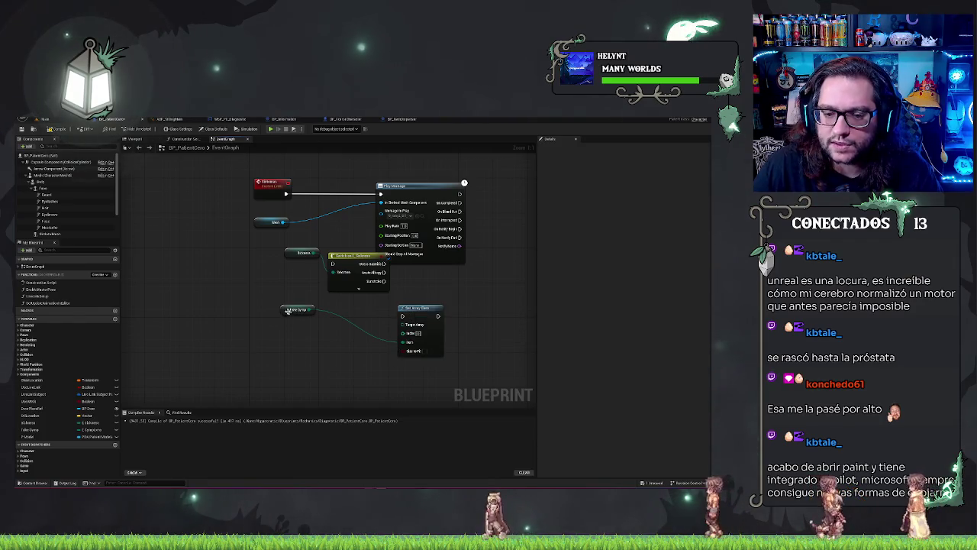
mouse_move(288, 310)
left_mouse_down()
mouse_move(305, 357)
mouse_move(352, 337)
left_mouse_up()
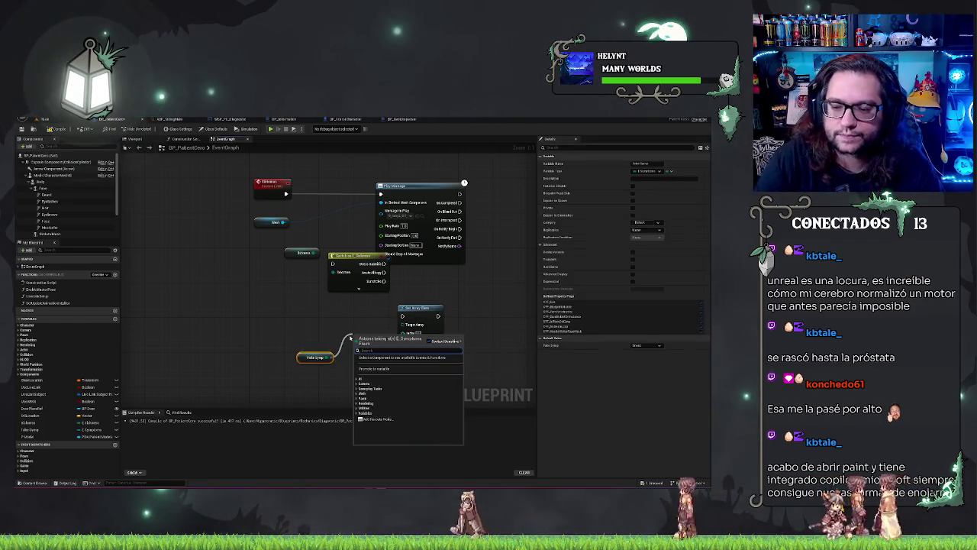
type("make array")
key("Return")
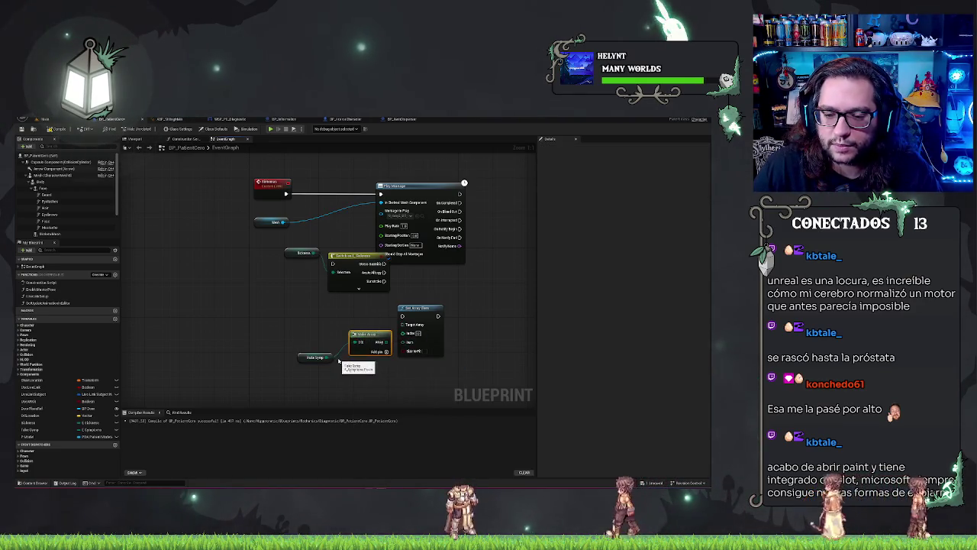
left_click_drag(279, 366, 362, 308)
key("q")
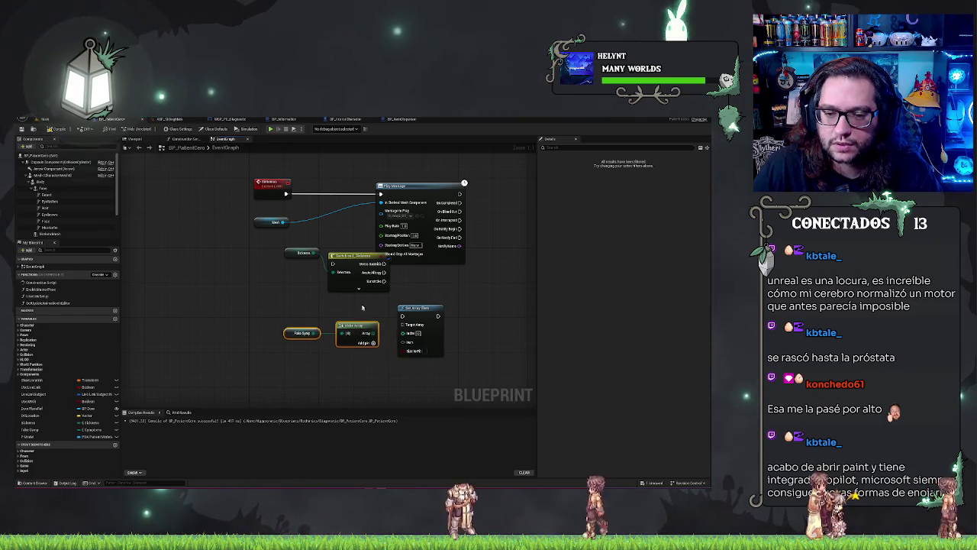
mouse_move(374, 342)
left_mouse_down()
mouse_move(403, 325)
mouse_move(377, 331)
mouse_move(366, 359)
mouse_move(323, 348)
left_mouse_up()
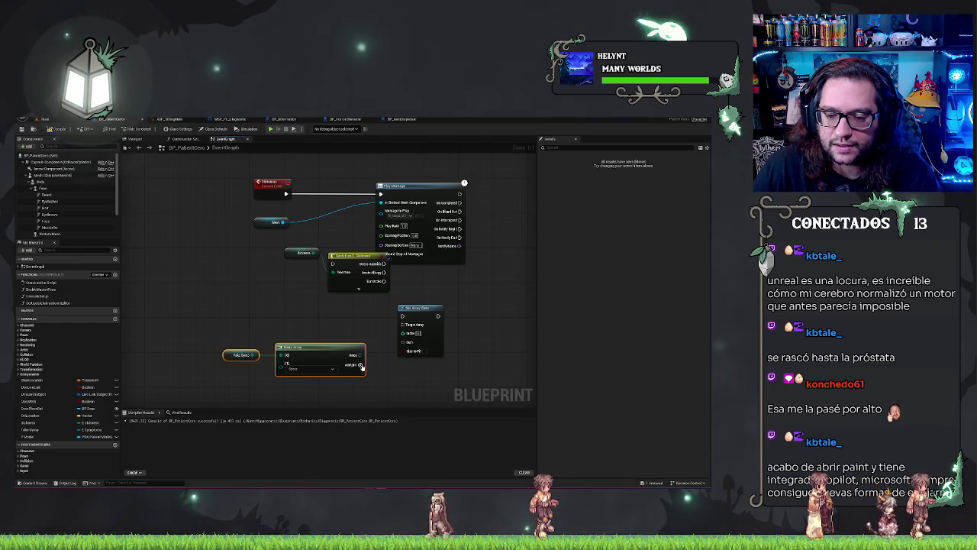
left_click(361, 366)
left_click(361, 366)
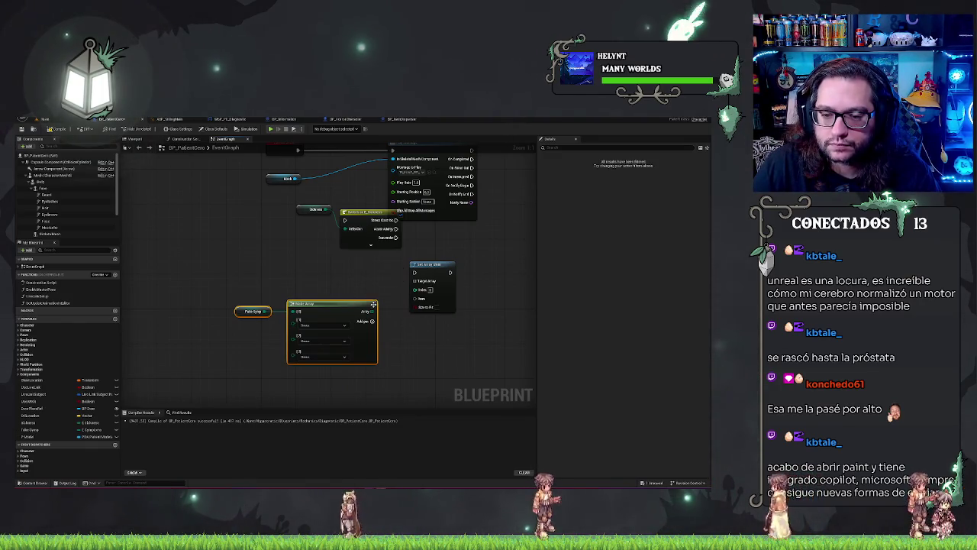
Try a Make Map node from the symptom variable and delete the Set Array Elem node
left_click(432, 284)
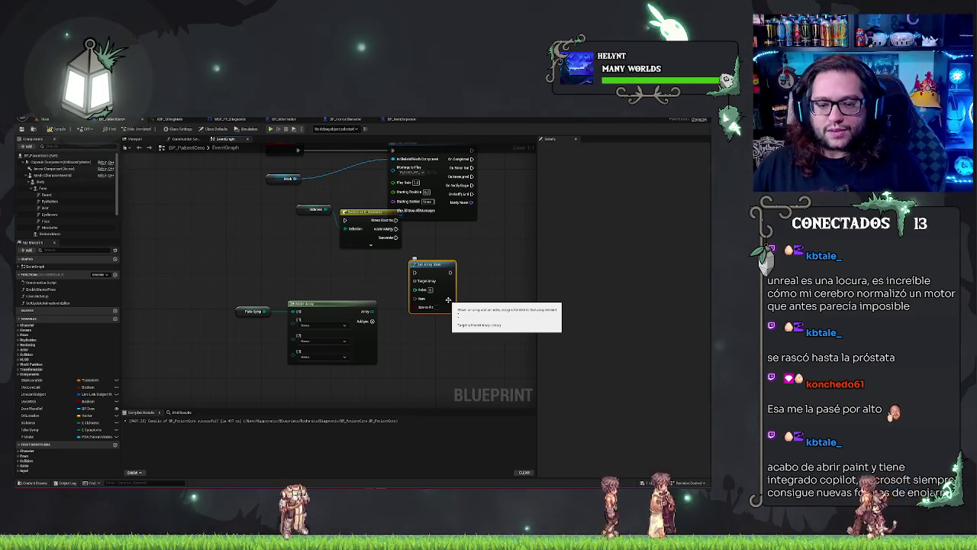
left_click(448, 299)
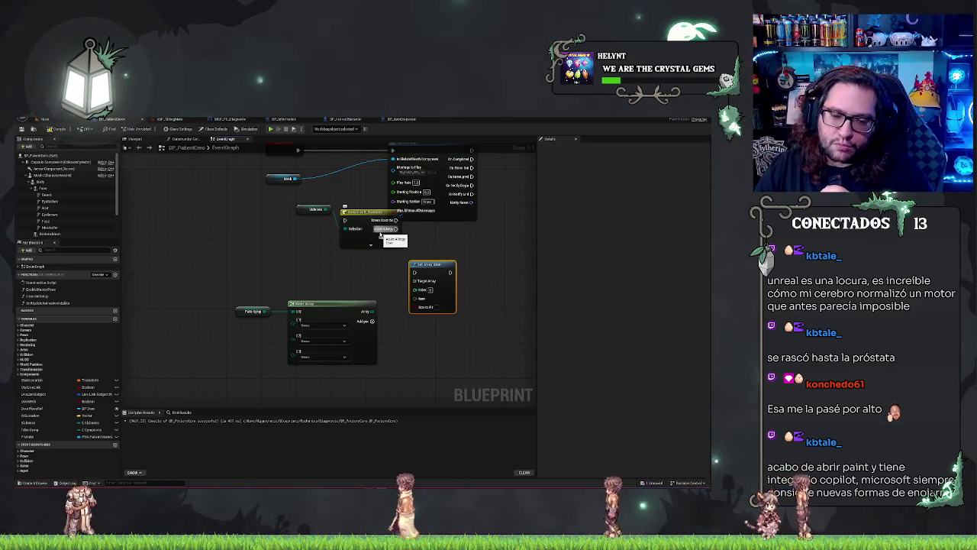
scroll(252, 307, "down", 1)
left_click_drag(269, 297, 281, 257)
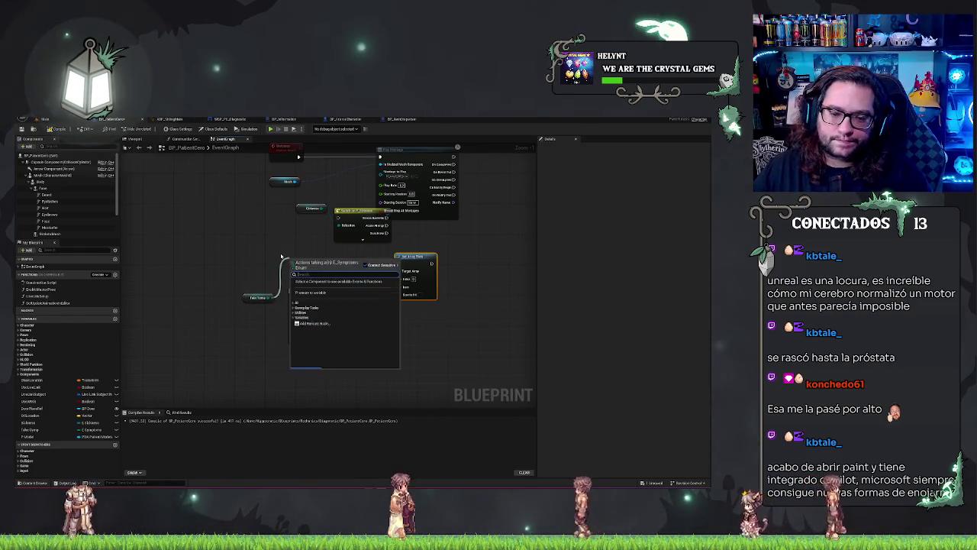
type("int")
left_click(317, 301)
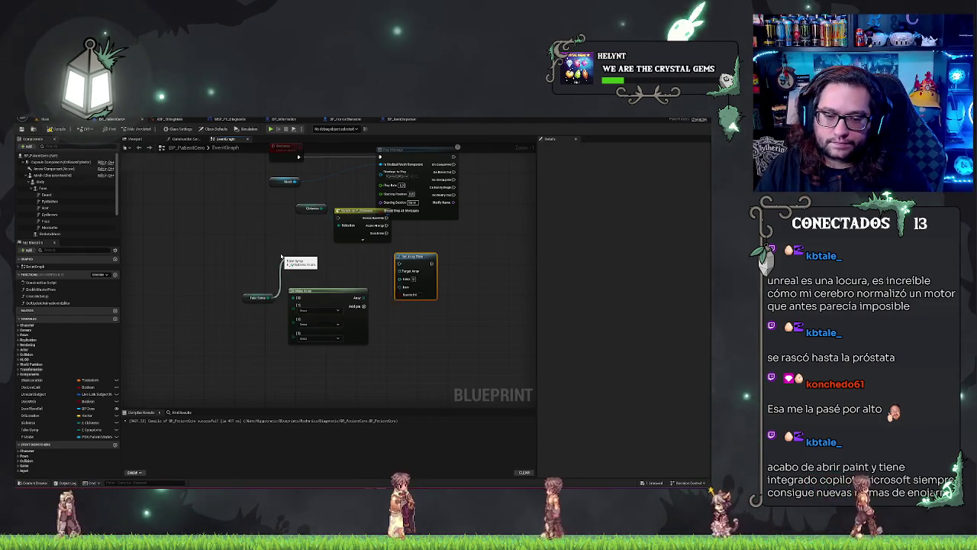
left_click(395, 253)
scroll(394, 255, "up", 1)
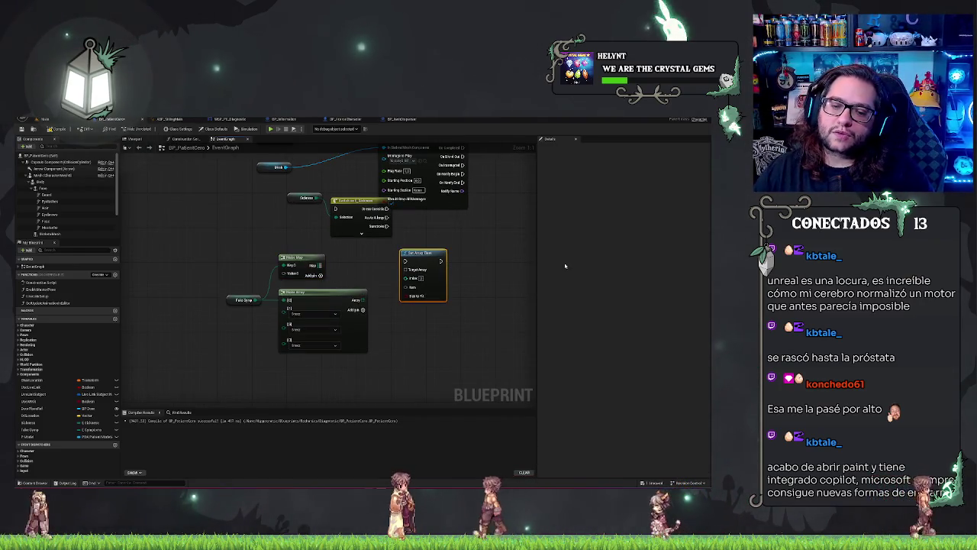
key("Delete")
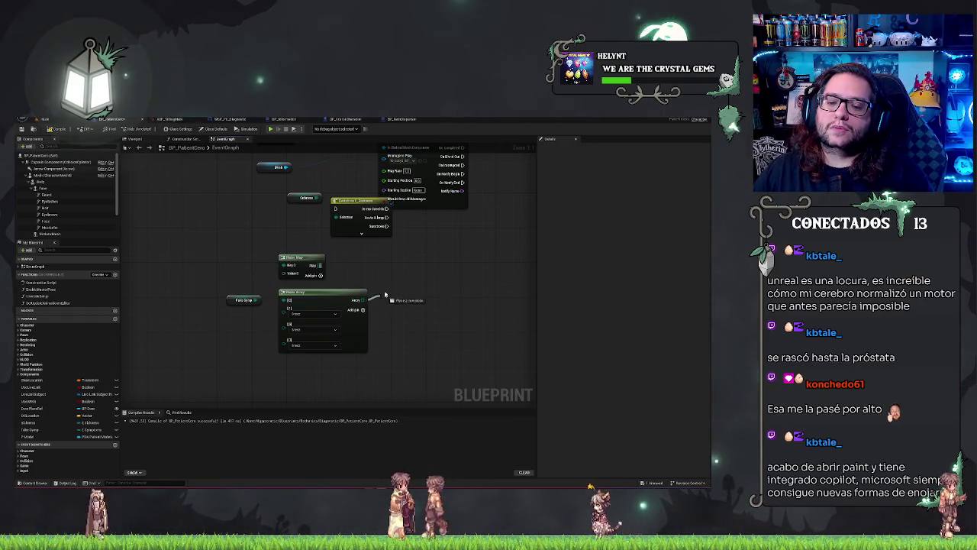
Search Make Array output actions for hash and max, then delete the Make Map node
left_click_drag(364, 299, 390, 288)
type("hash")
key("BackSpace")
key("BackSpace")
key("BackSpace")
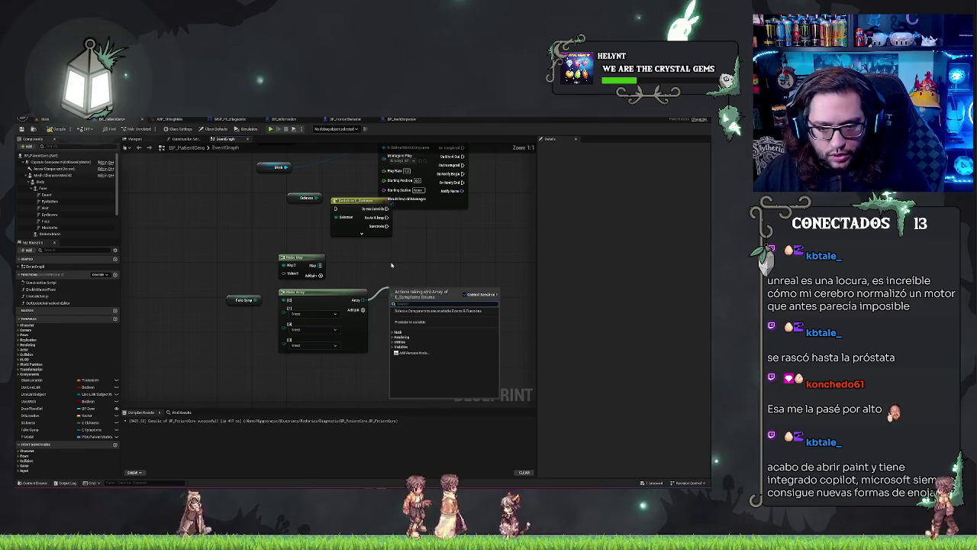
key("Escape")
left_click(301, 262)
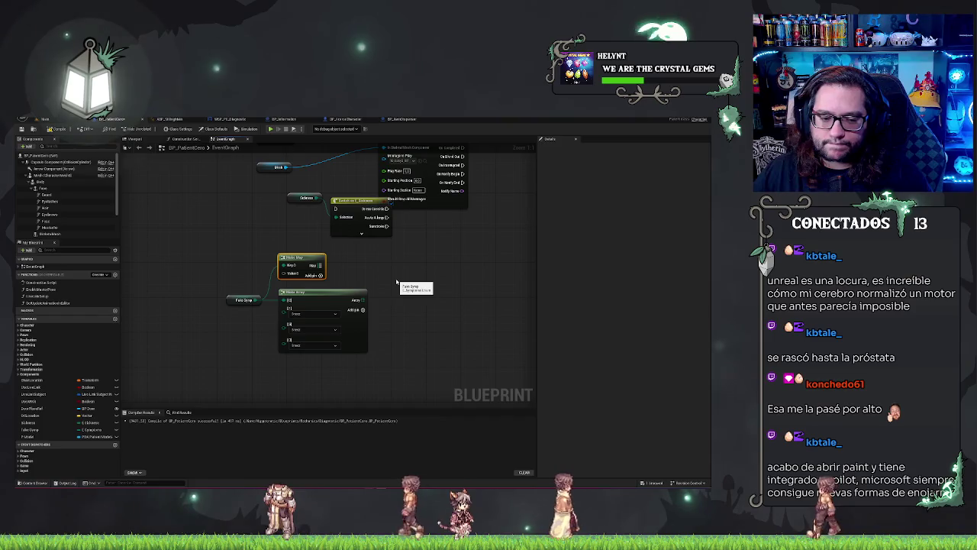
left_click_drag(397, 283, 387, 306)
type("max")
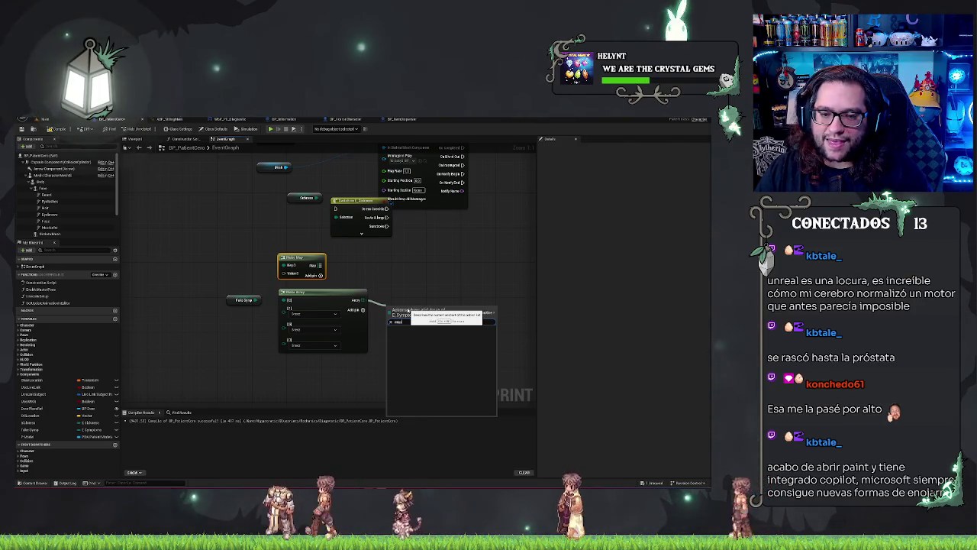
key("BackSpace")
key("BackSpace")
key("BackSpace")
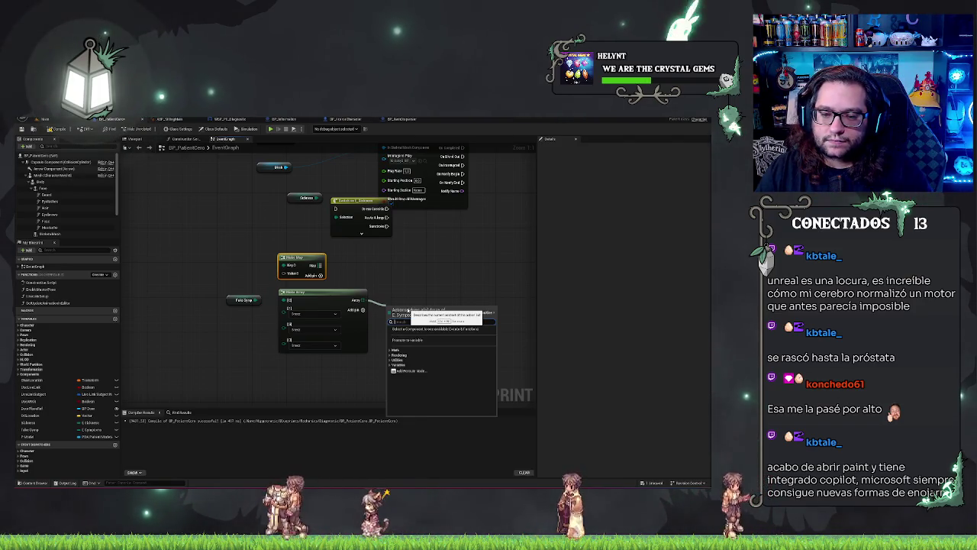
left_click(392, 258)
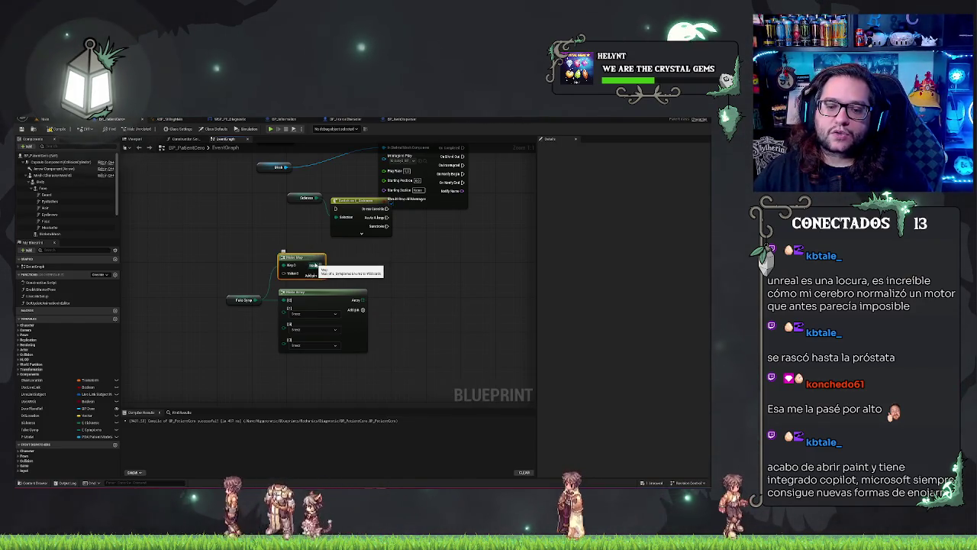
key("Delete")
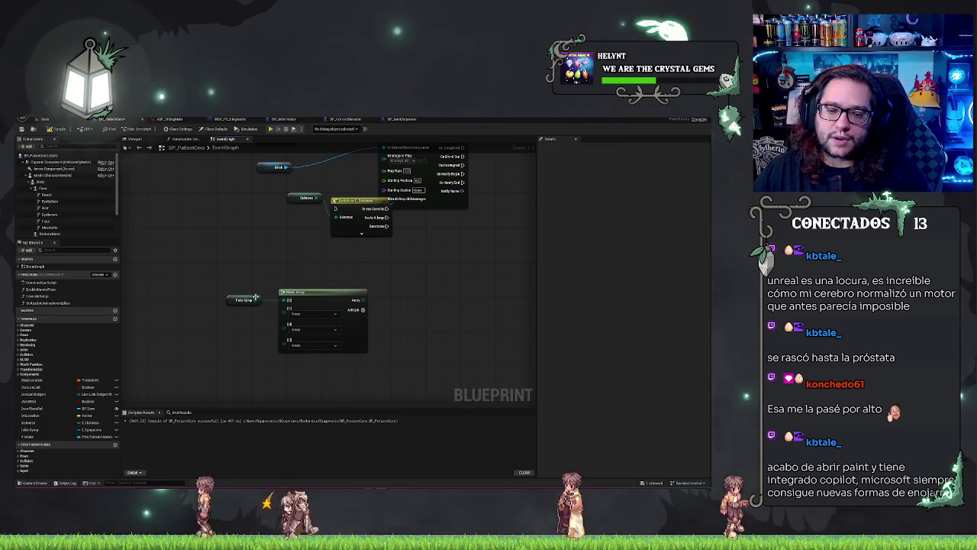
left_click_drag(264, 273, 264, 273)
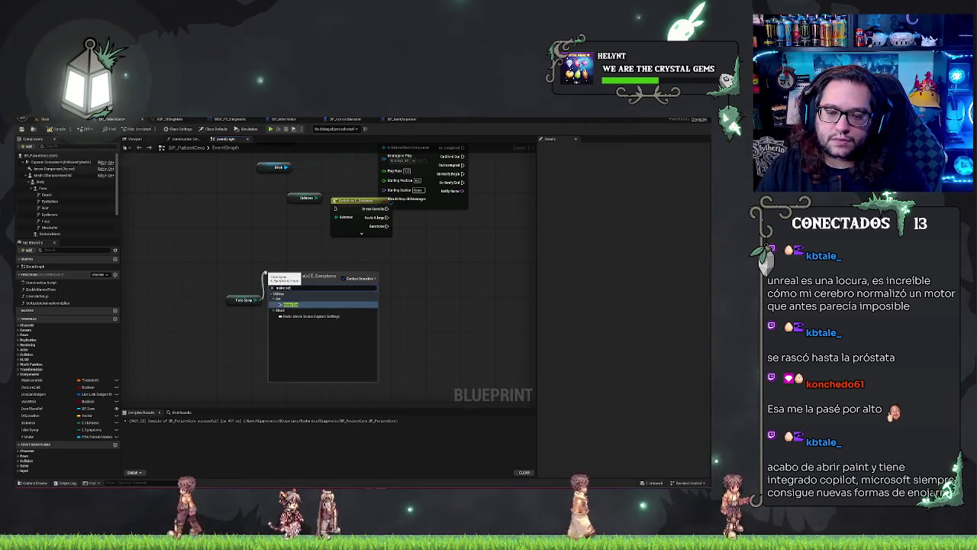
left_click(290, 305)
left_click_drag(286, 275, 322, 252)
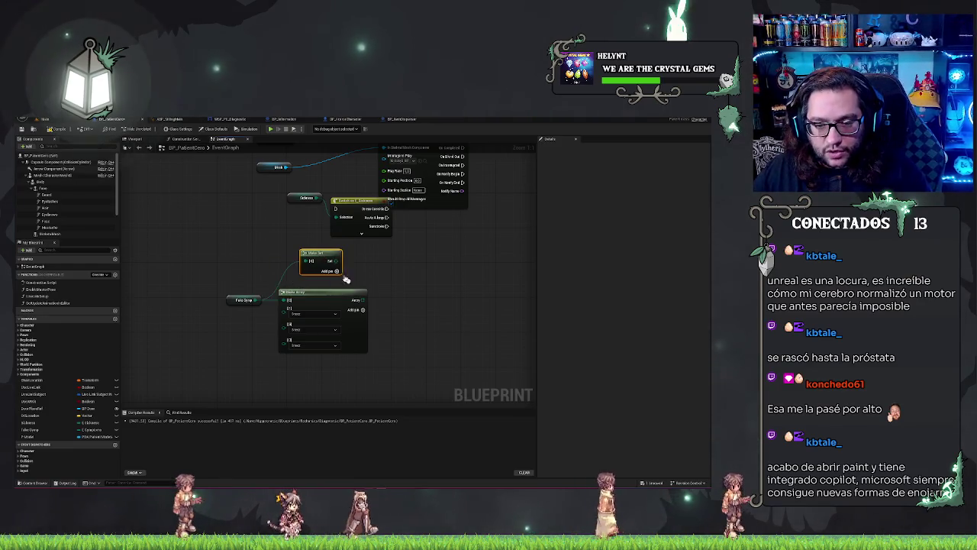
left_click_drag(363, 300, 386, 302)
type("set")
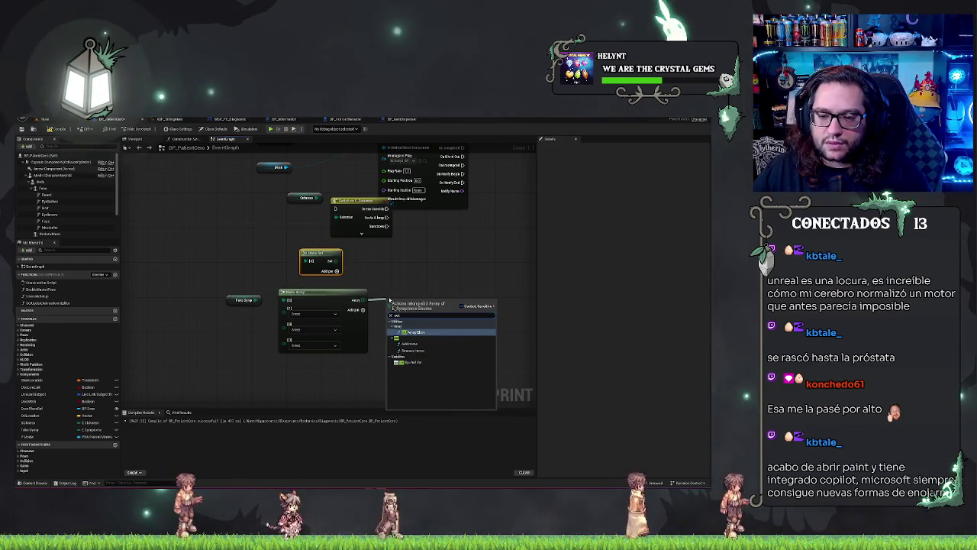
key("Escape")
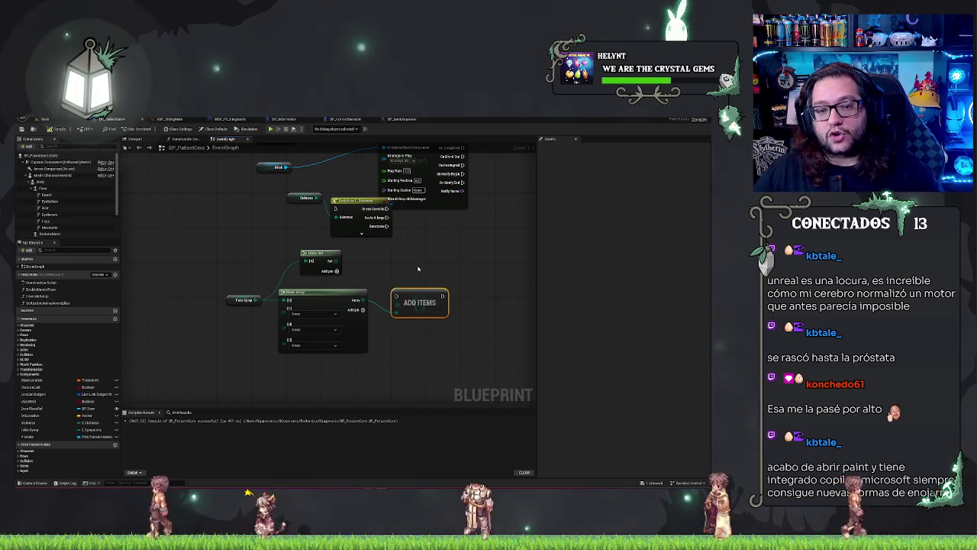
left_click_drag(420, 295, 420, 282)
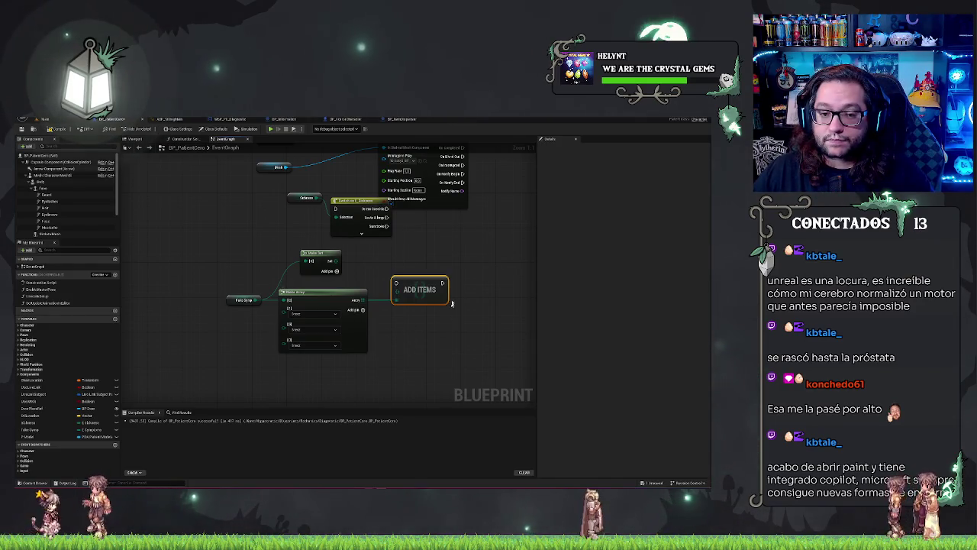
scroll(451, 303, "down", 2)
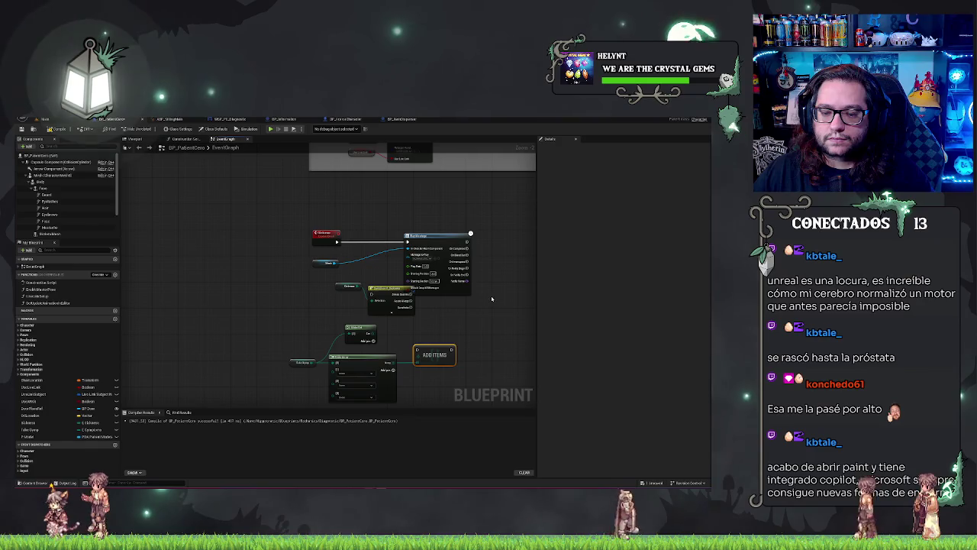
scroll(482, 265, "up", 2)
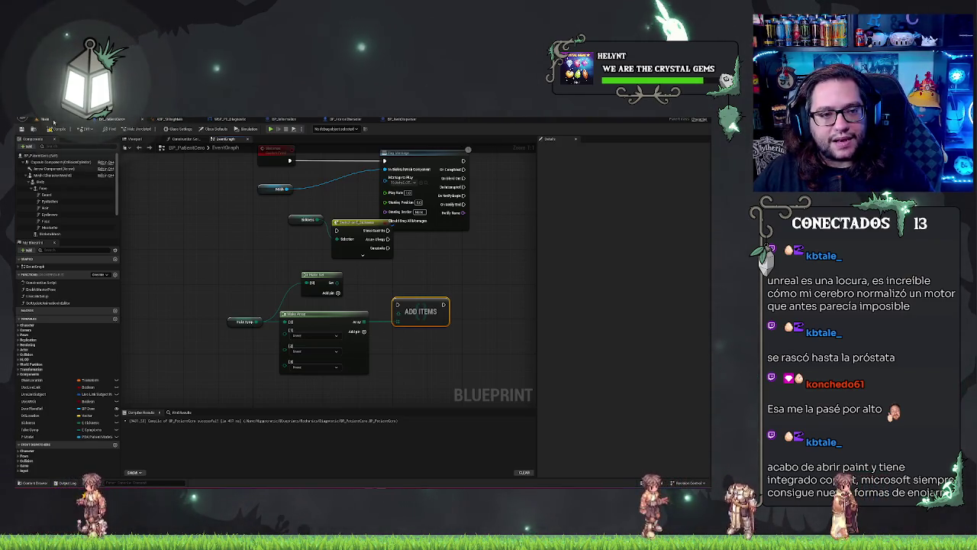
Go back to the level and open the Blueprints > UI folder in the Content Browser
left_click(47, 119)
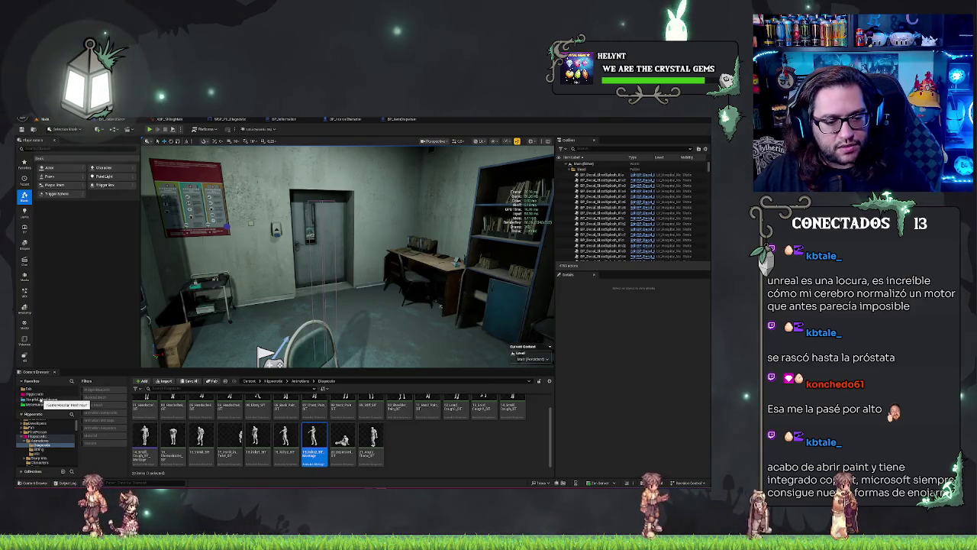
left_click(35, 394)
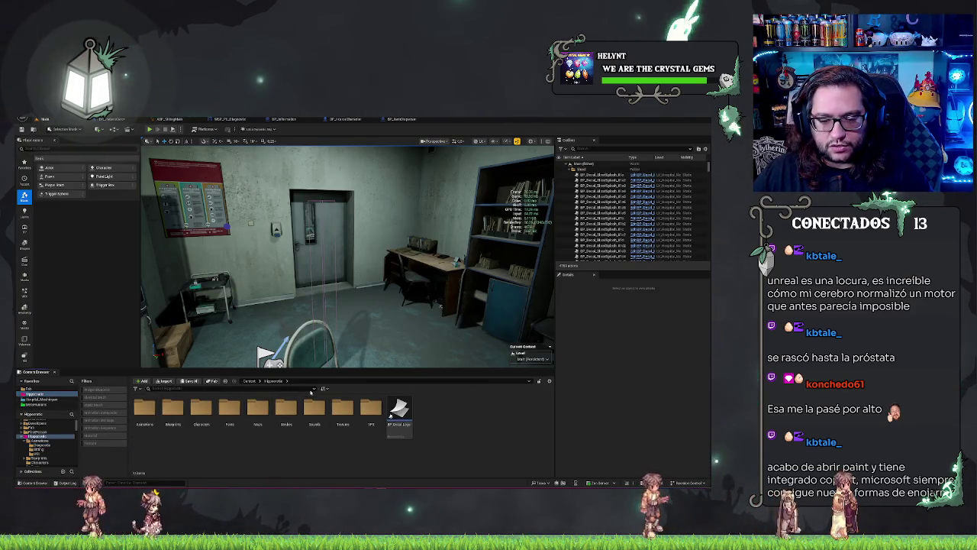
double_click(173, 410)
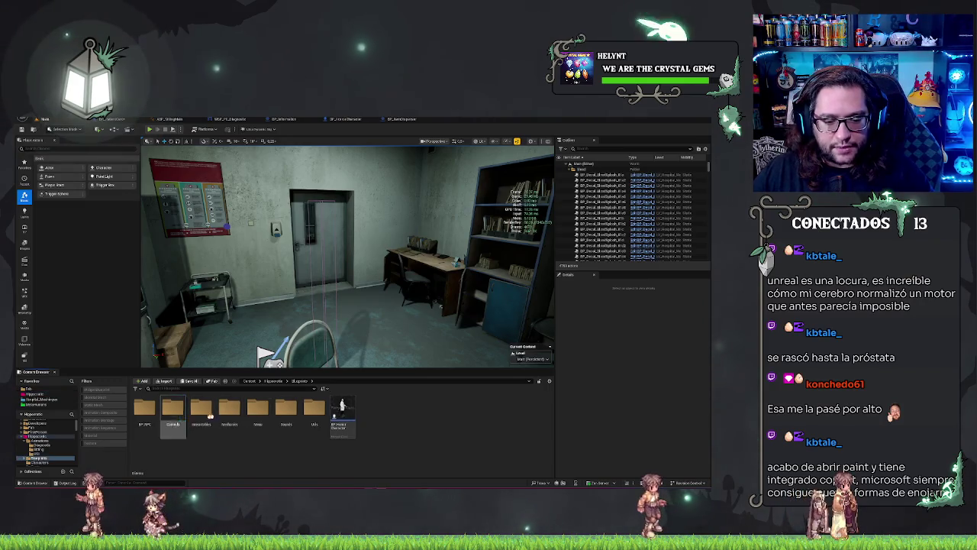
left_click(229, 412)
double_click(309, 412)
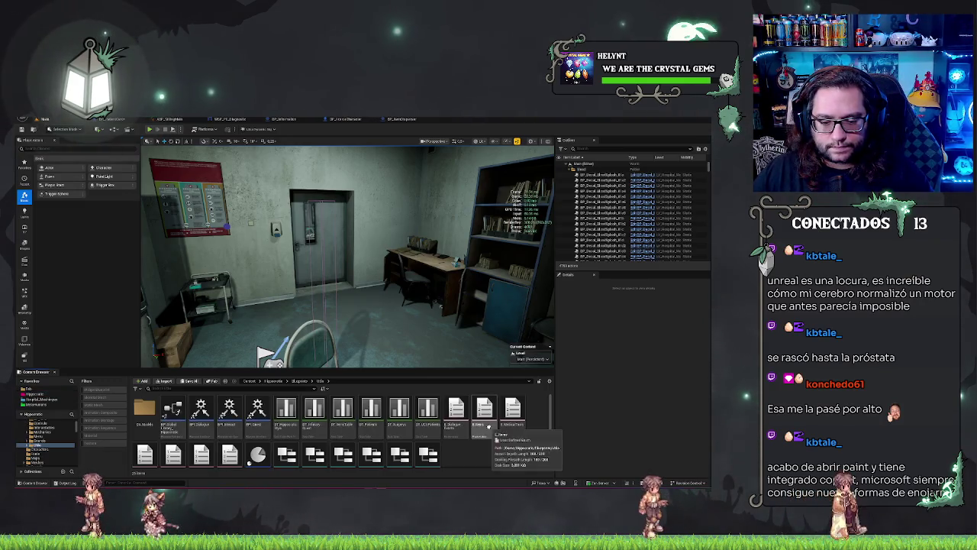
Browse the UI folder contents and view the new-asset creation menu from empty space
scroll(495, 443, "down", 2)
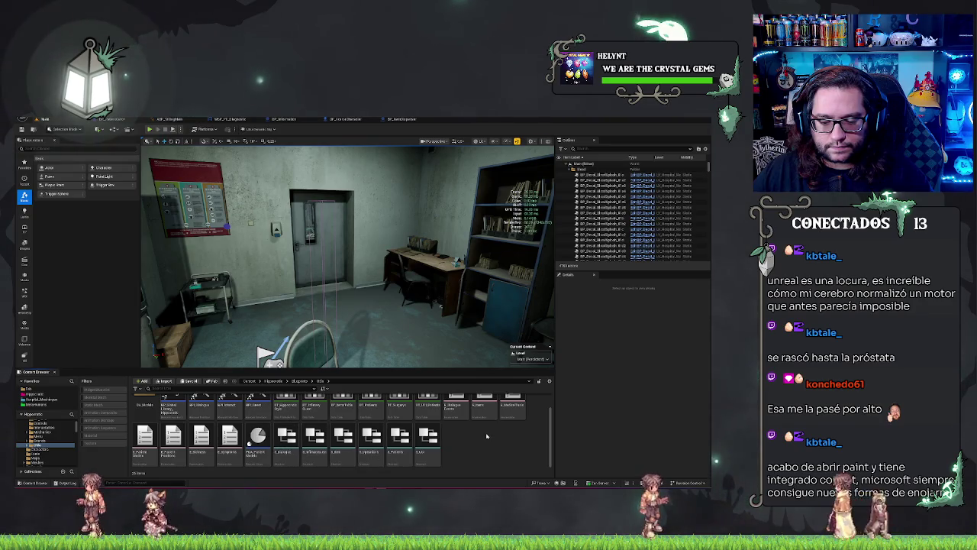
scroll(487, 436, "up", 2)
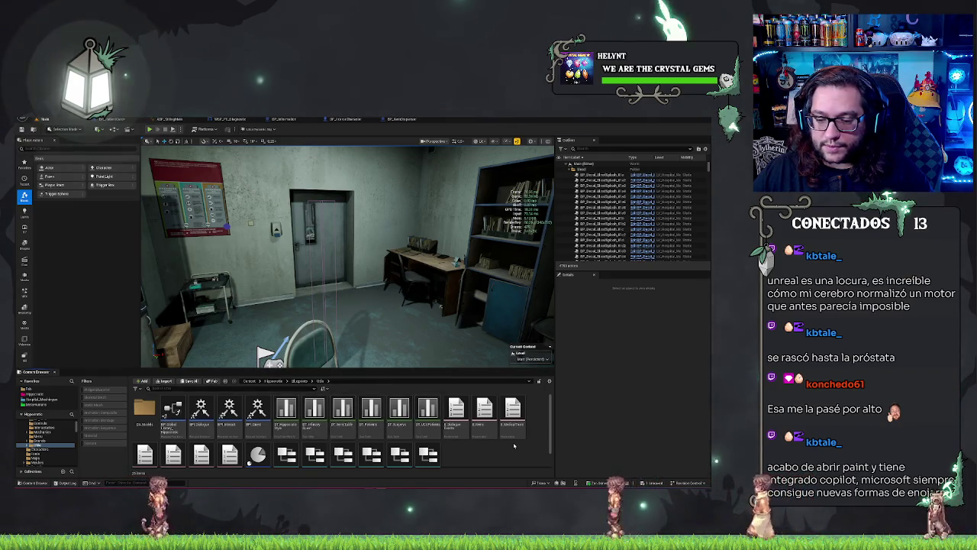
scroll(514, 445, "down", 1)
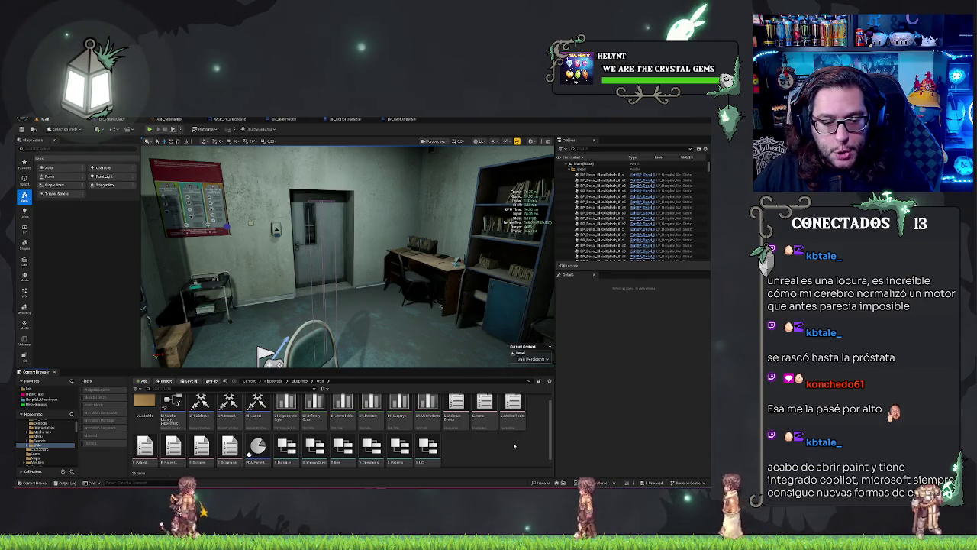
scroll(514, 444, "up", 1)
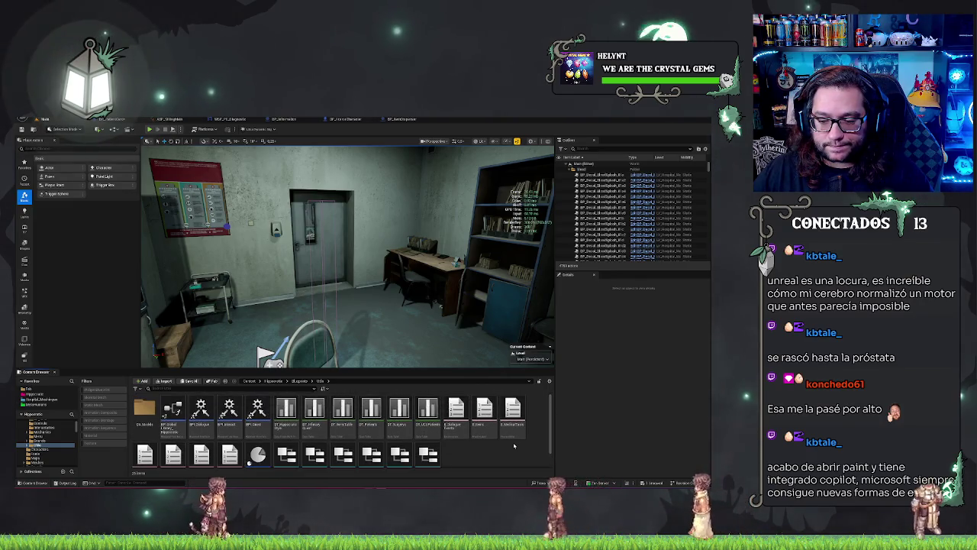
scroll(513, 445, "down", 2)
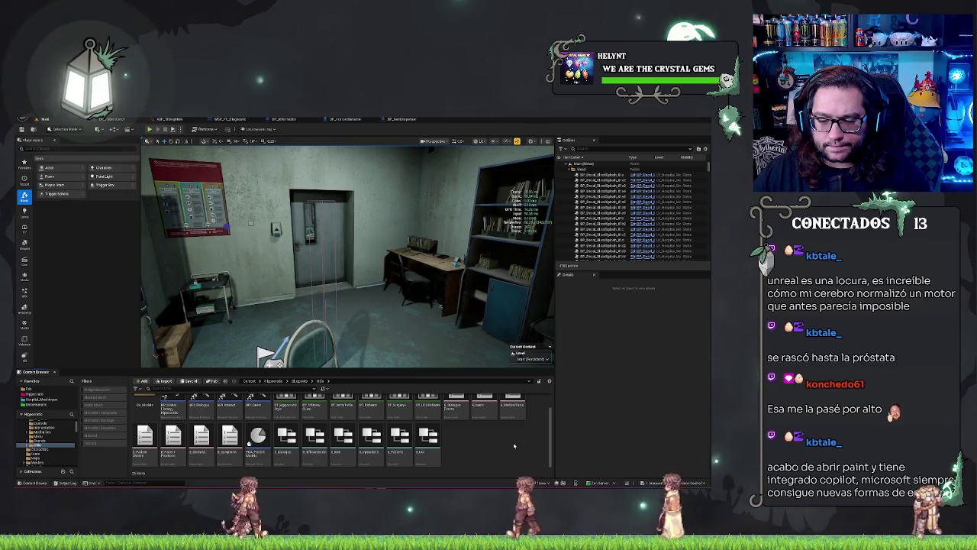
scroll(514, 445, "up", 1)
scroll(513, 445, "down", 1)
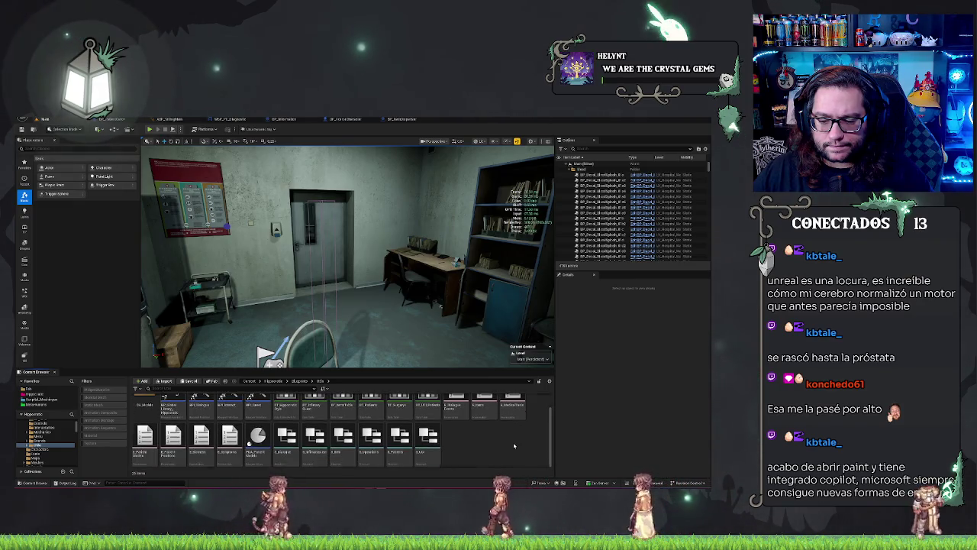
scroll(513, 445, "up", 1)
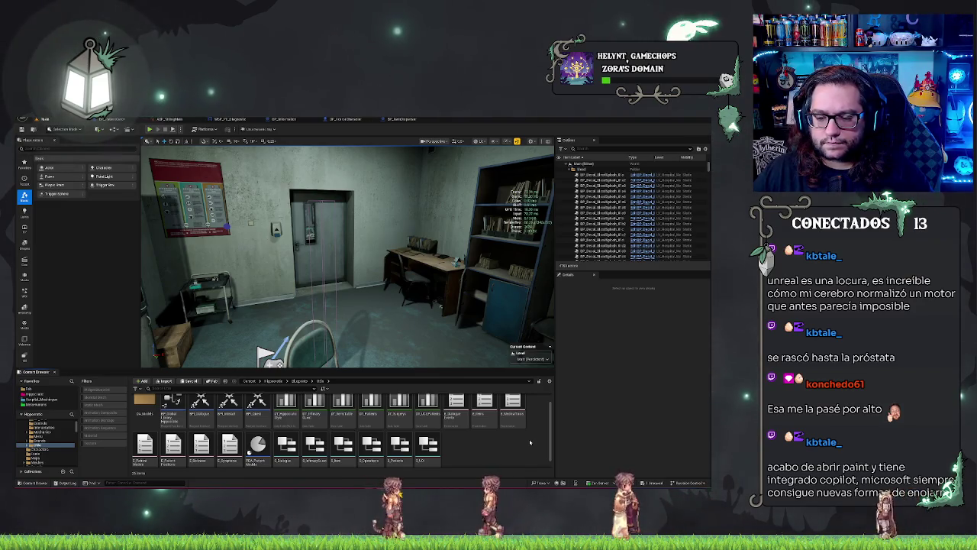
right_click(479, 453)
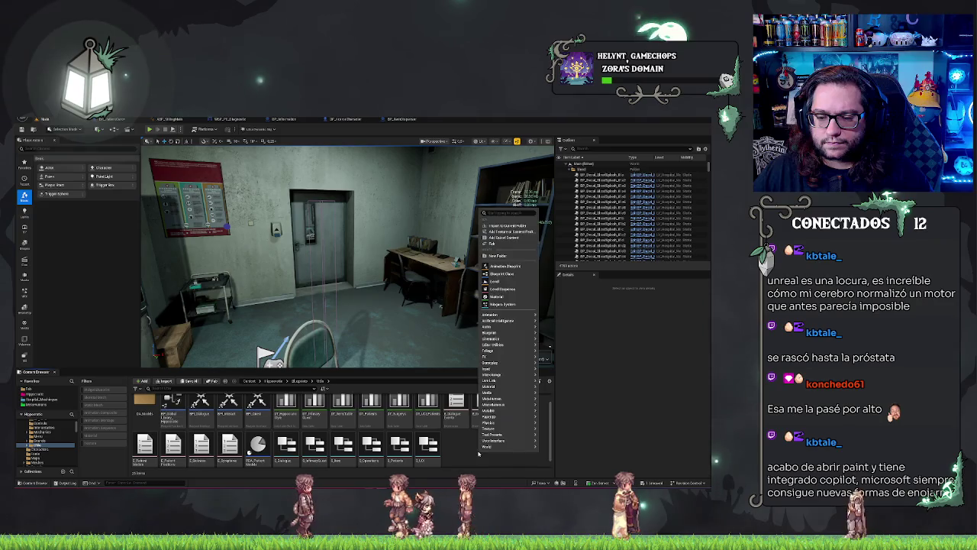
left_click(469, 458)
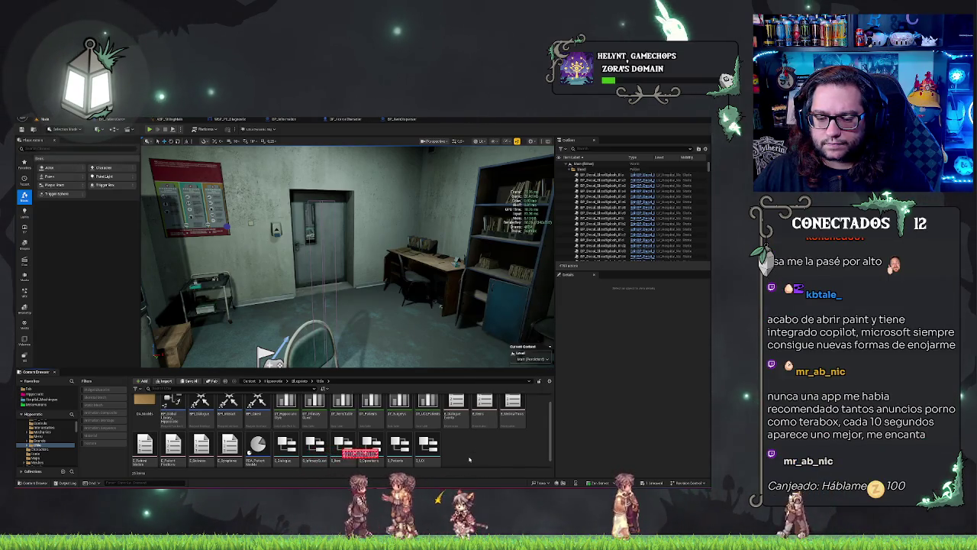
right_click(469, 459)
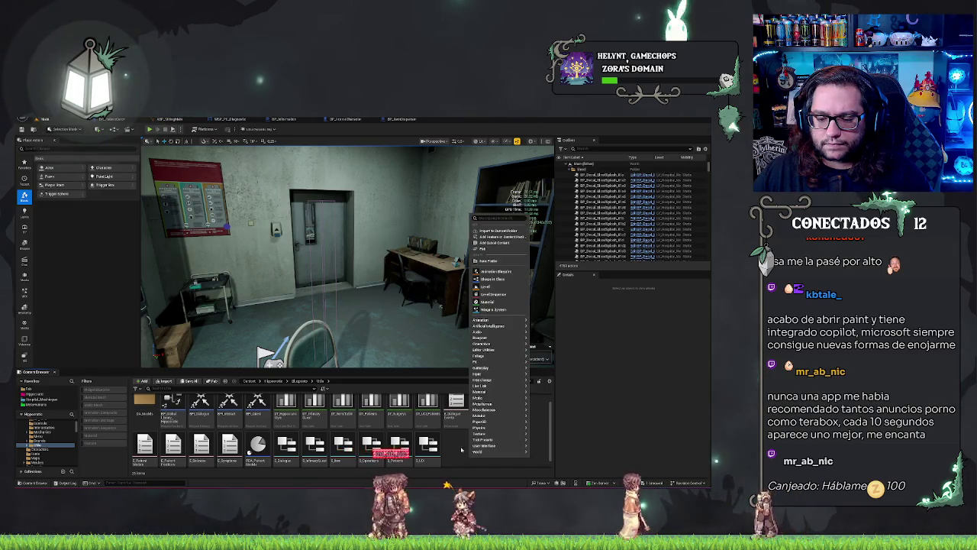
left_click(460, 445)
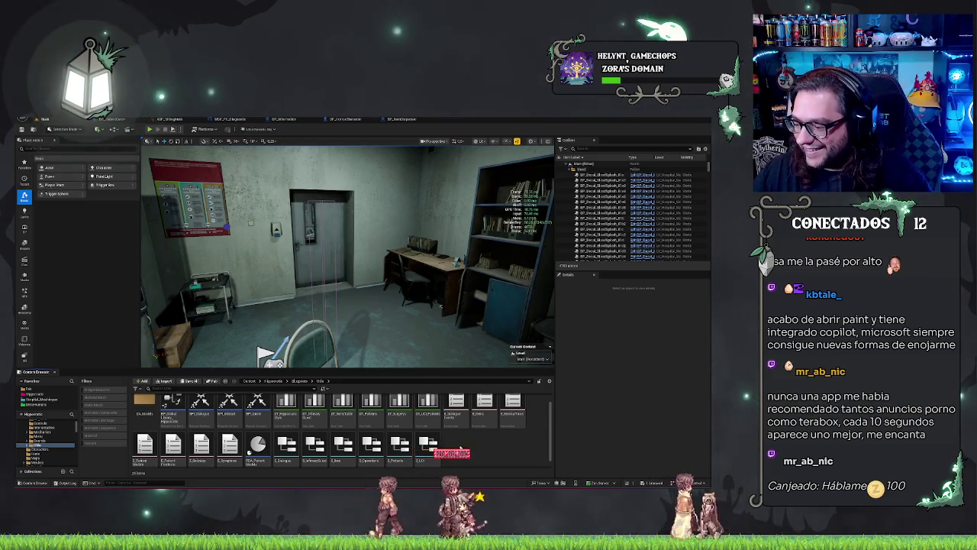
scroll(462, 433, "down", 1)
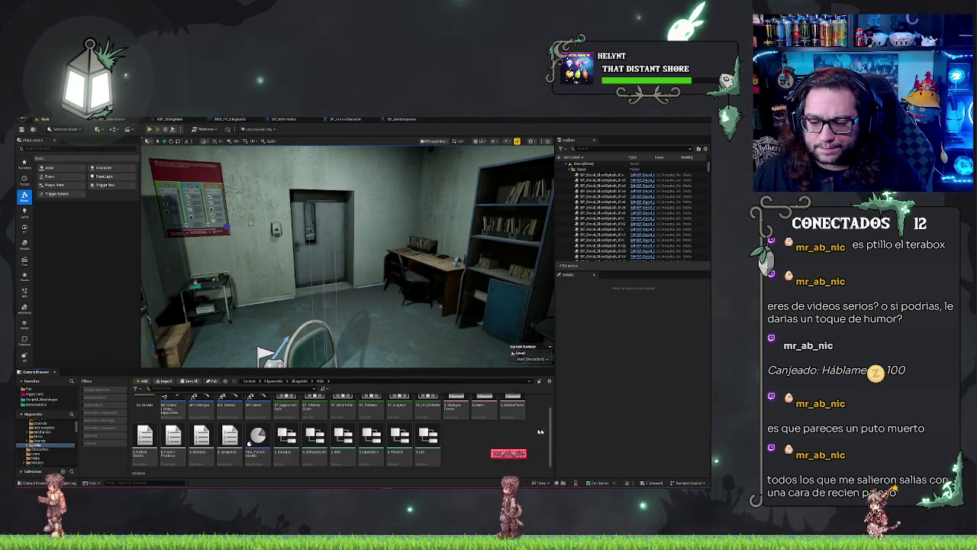
scroll(453, 428, "up", 1)
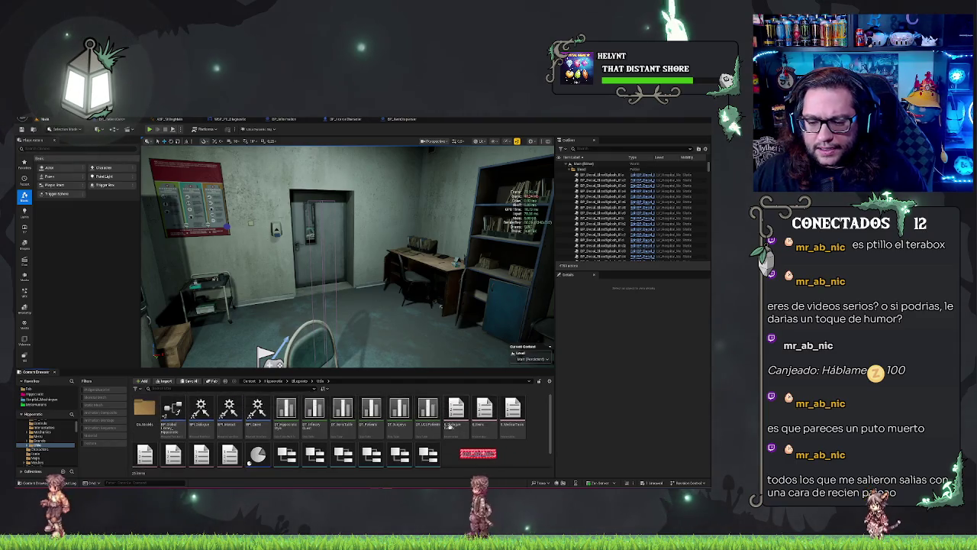
Open DT_Pacientes, widen its Fake_Sound column, and inspect the first patient row
double_click(371, 416)
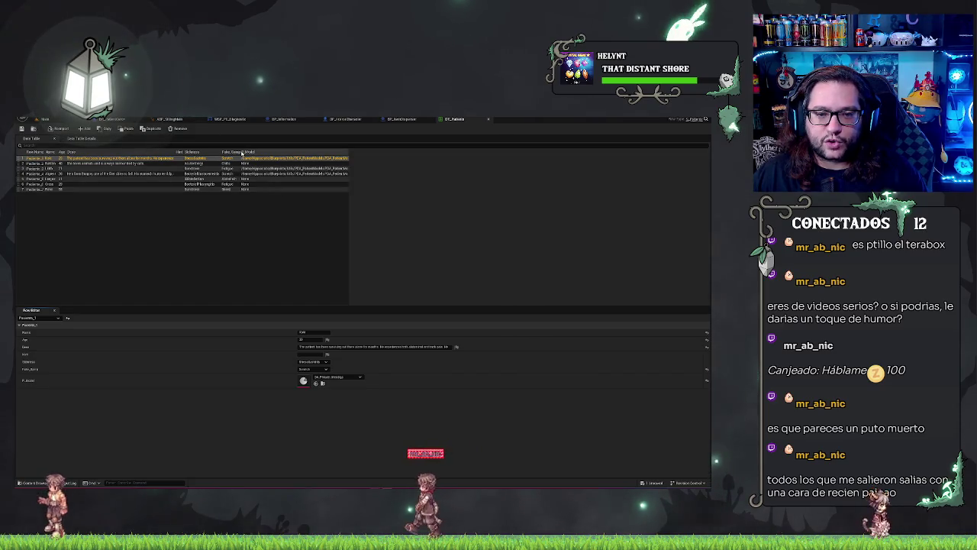
left_click_drag(241, 152, 260, 153)
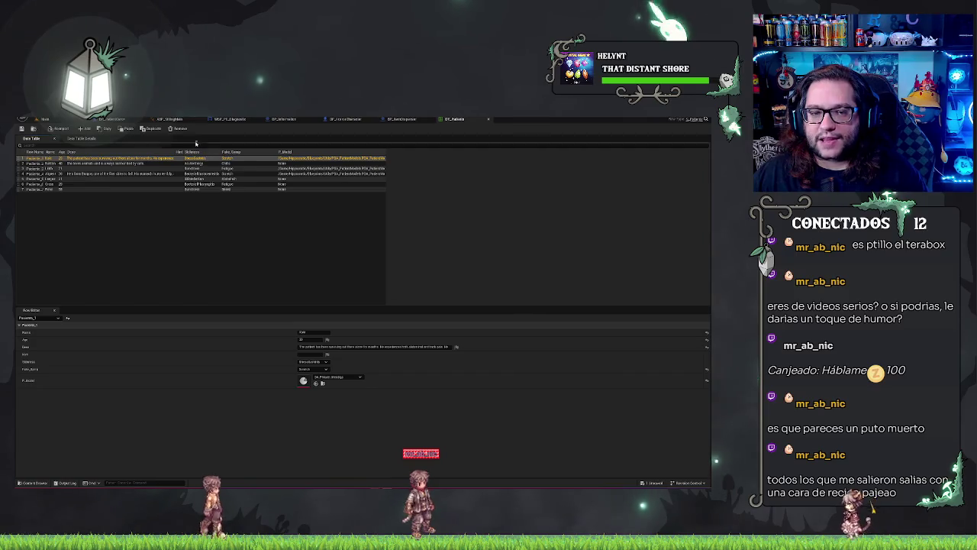
left_click(251, 204)
left_click(192, 158)
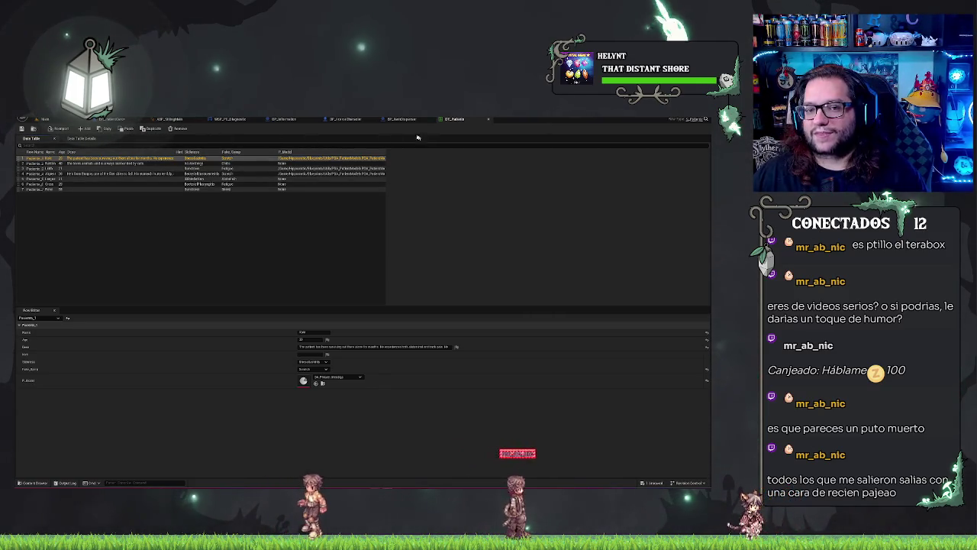
left_click(263, 221)
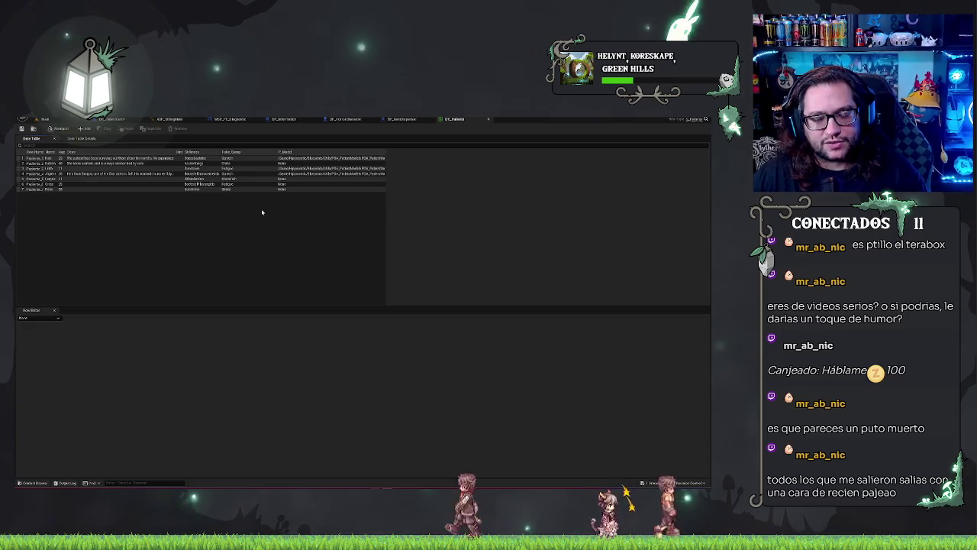
Go back from the patient data table to the hospital level viewport
left_click(44, 120)
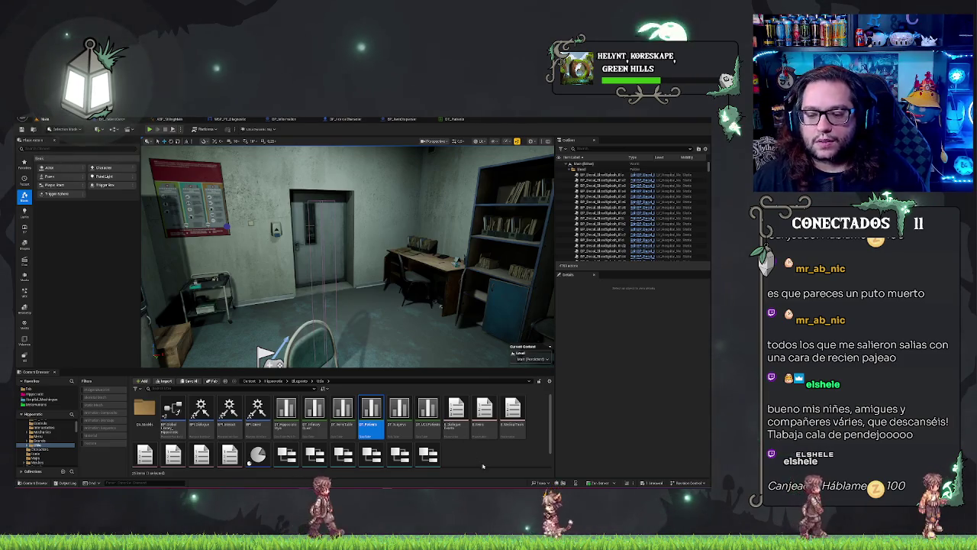
left_click_drag(428, 333, 435, 334)
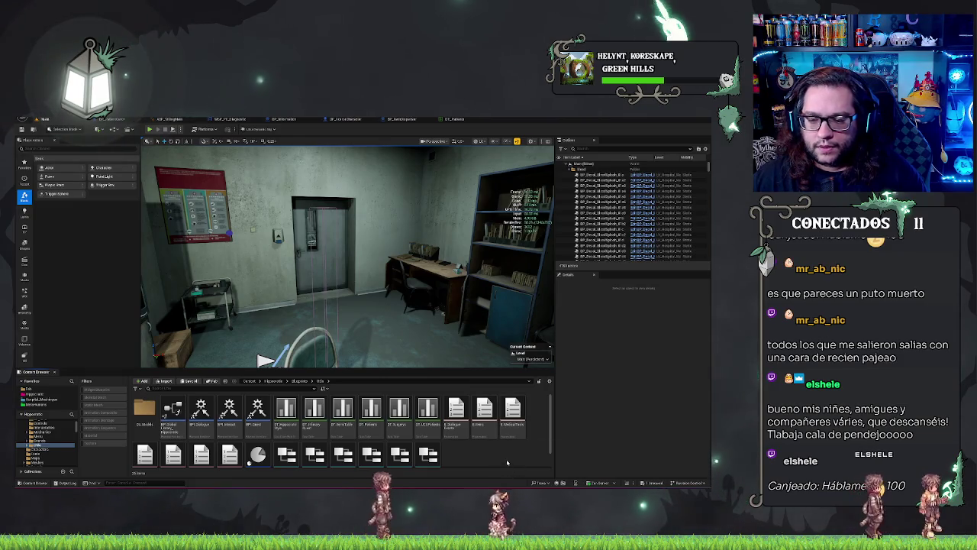
Create a Structure asset named S_Stats in the content folder and open it
scroll(482, 450, "down", 1)
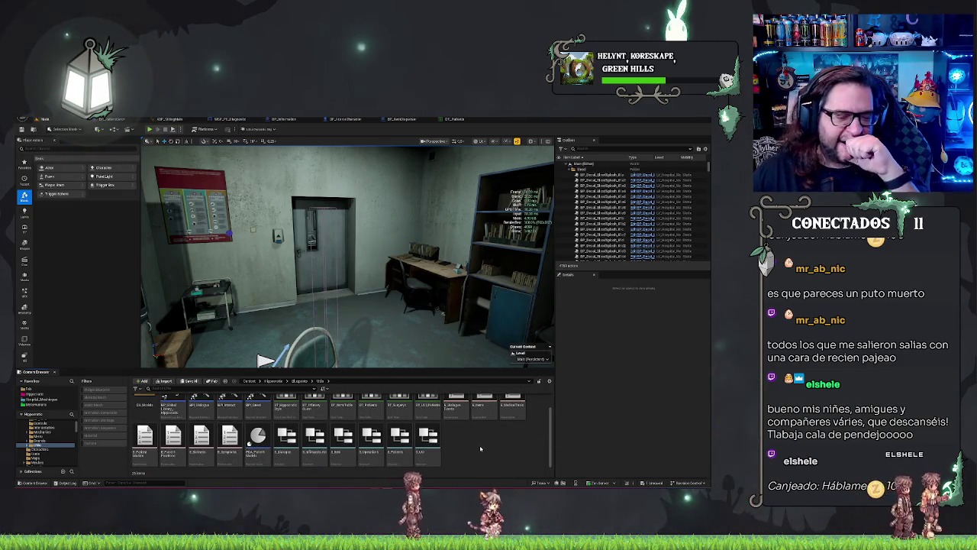
right_click(471, 445)
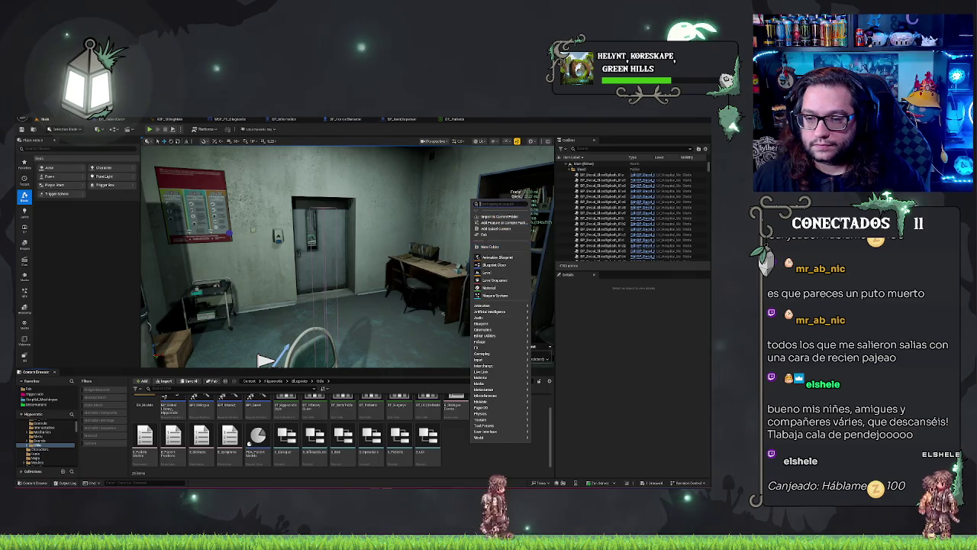
type("struct")
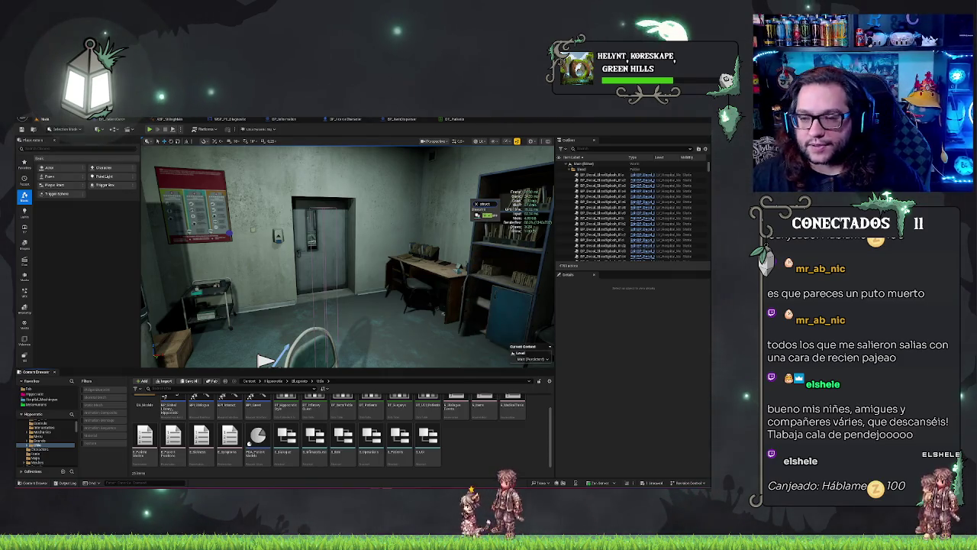
key("Return")
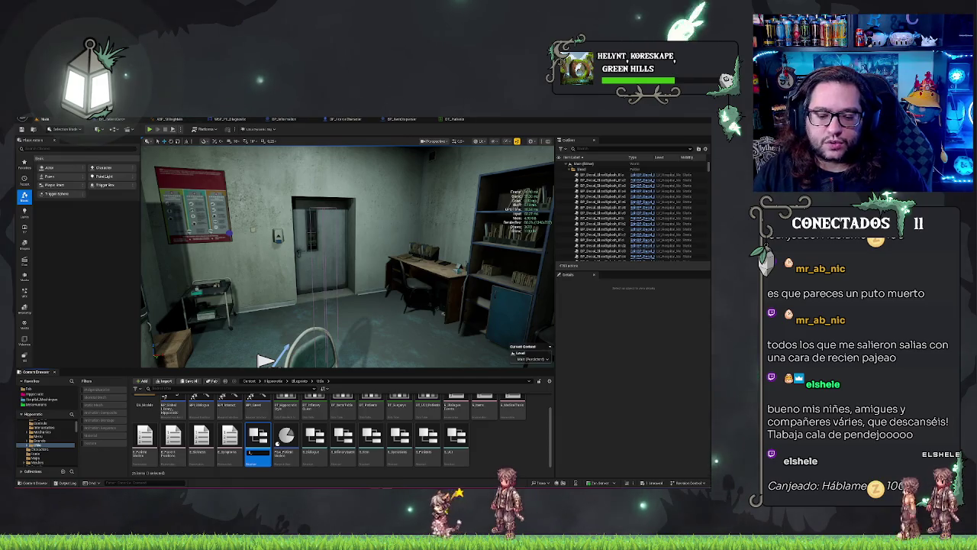
key("BackSpace")
key("BackSpace")
key("BackSpace")
type("Stats")
key("Return")
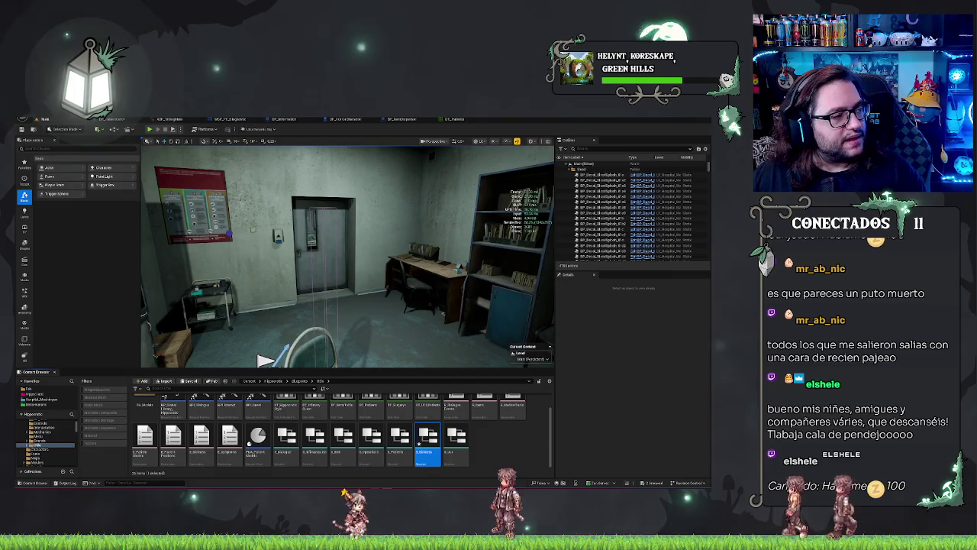
double_click(427, 437)
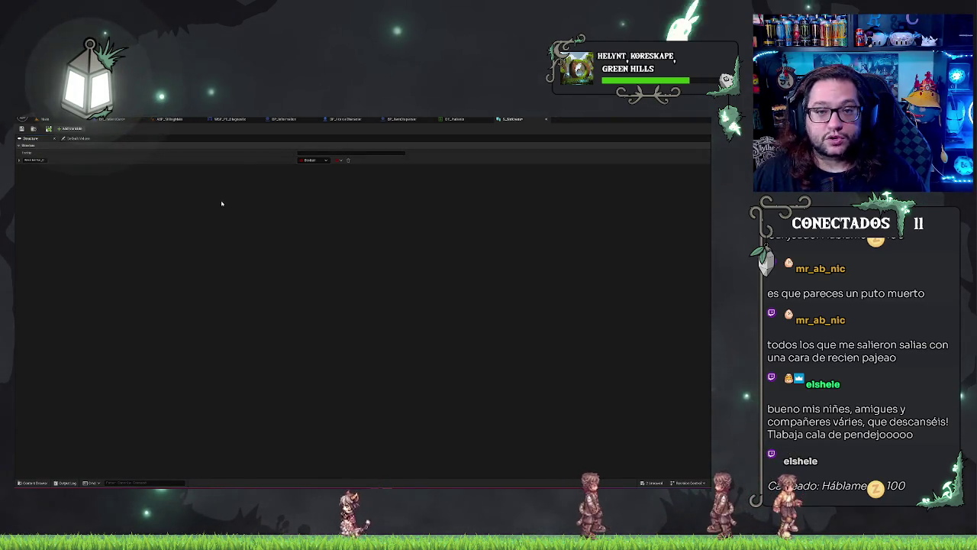
Set the structure's first member to the weapon enum type and rename it WeaponType
left_click(359, 153)
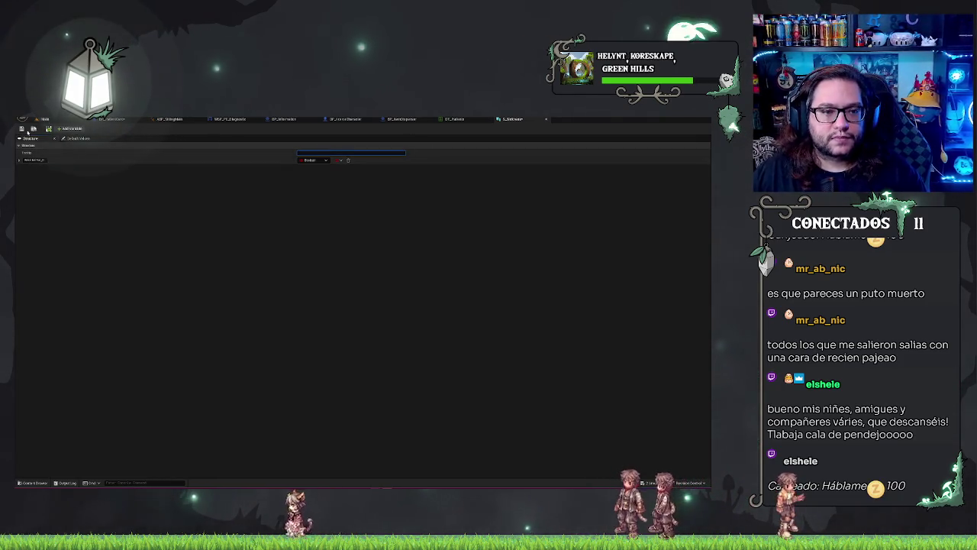
left_click(245, 162)
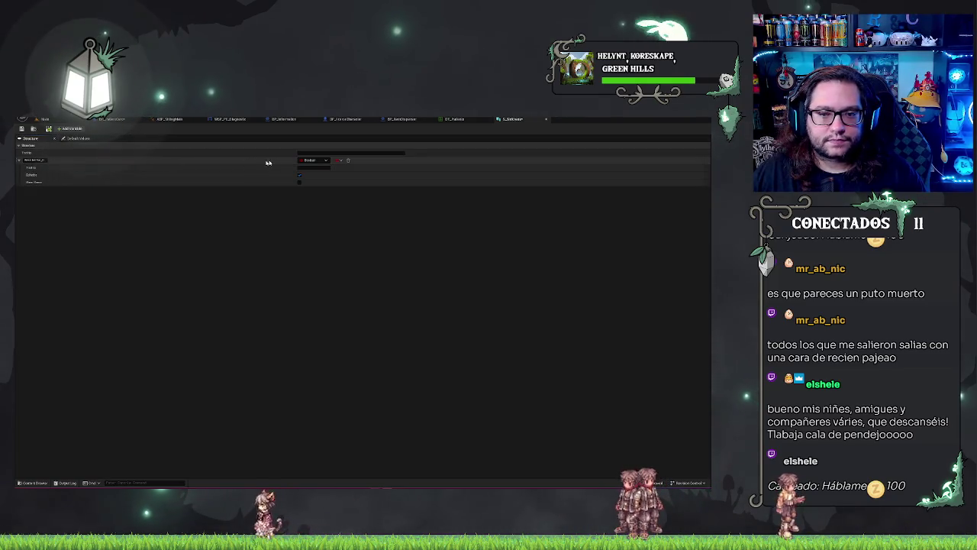
left_click(309, 160)
type("menu")
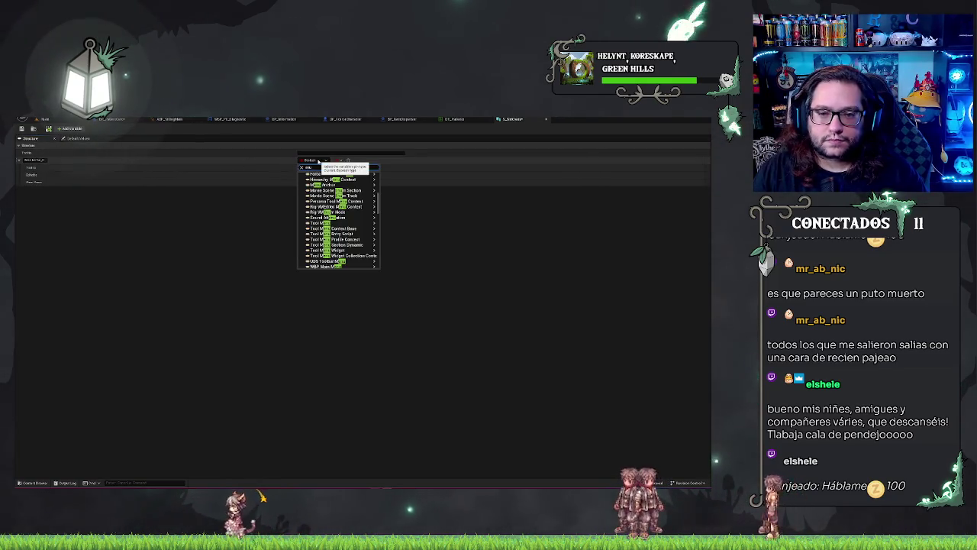
type("m")
key("BackSpace")
key("BackSpace")
key("BackSpace")
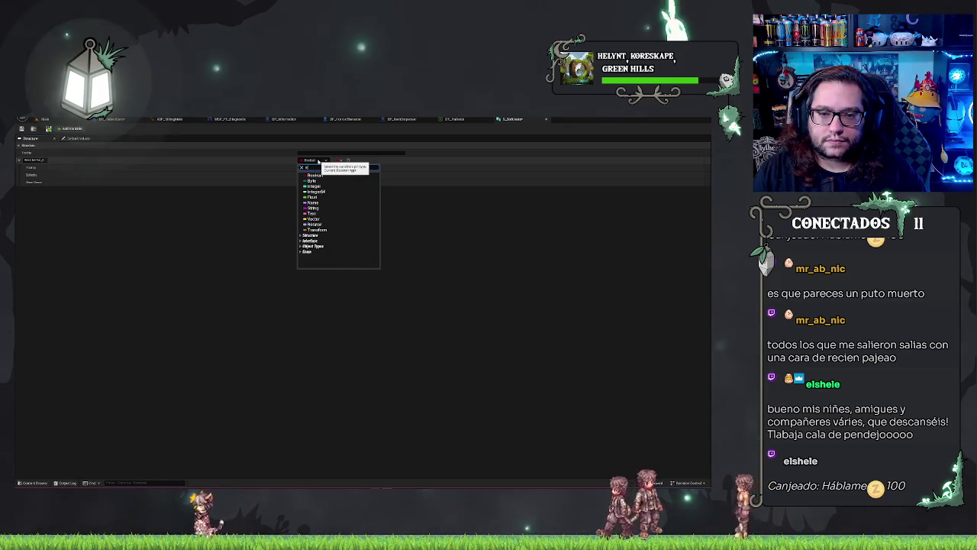
type("weapon")
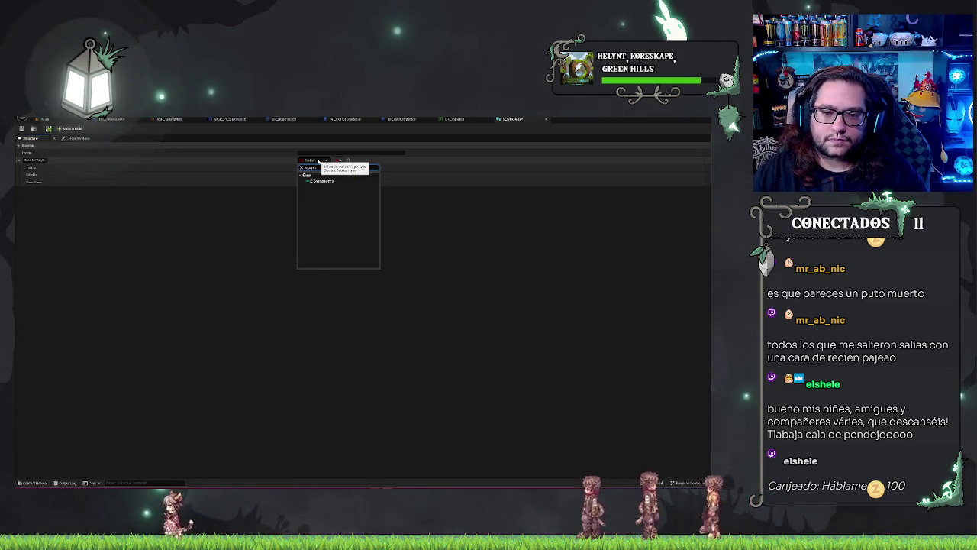
key("Return")
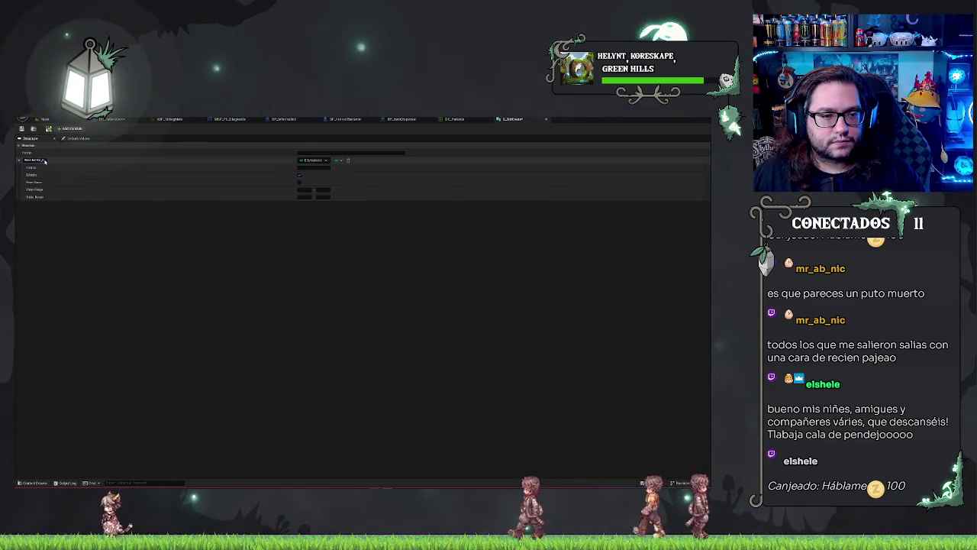
left_click_drag(38, 159, 153, 158)
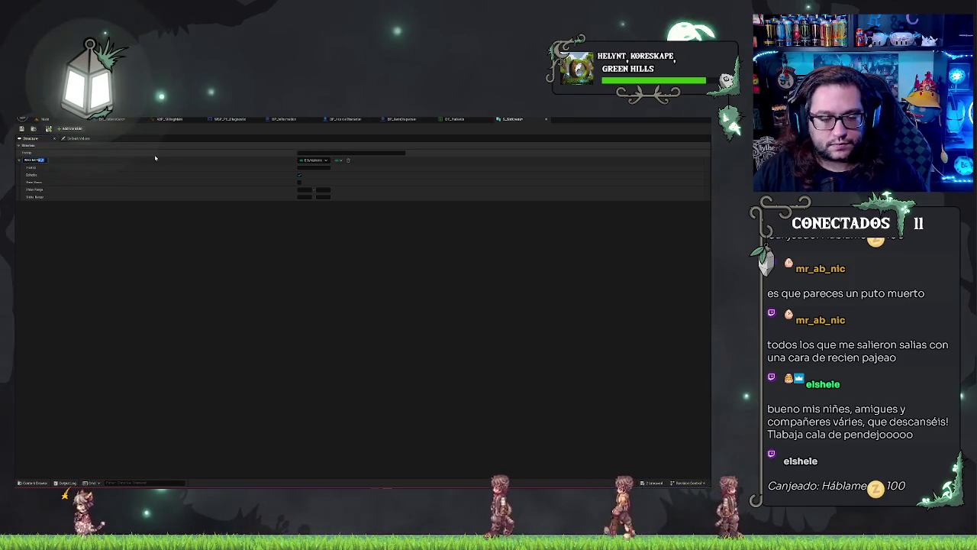
type("Weapon")
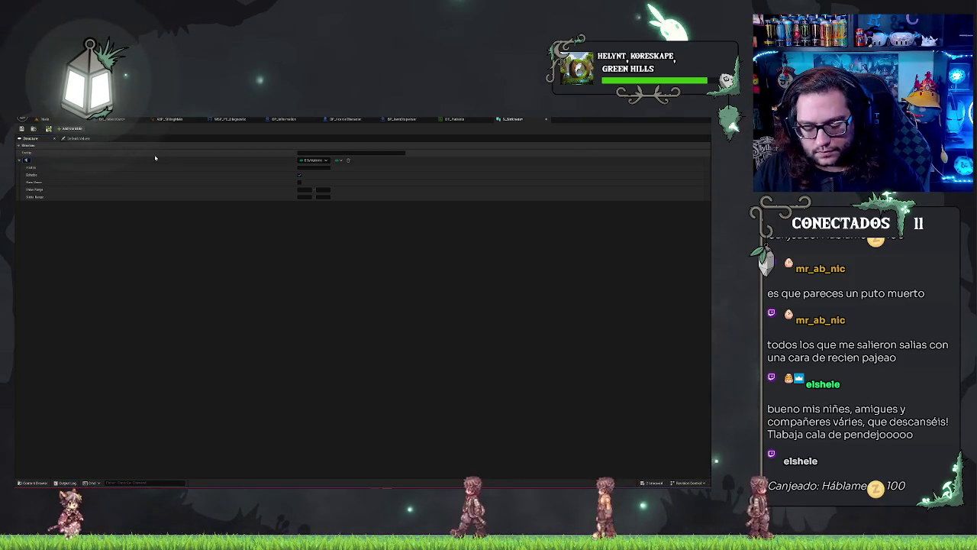
type("Type")
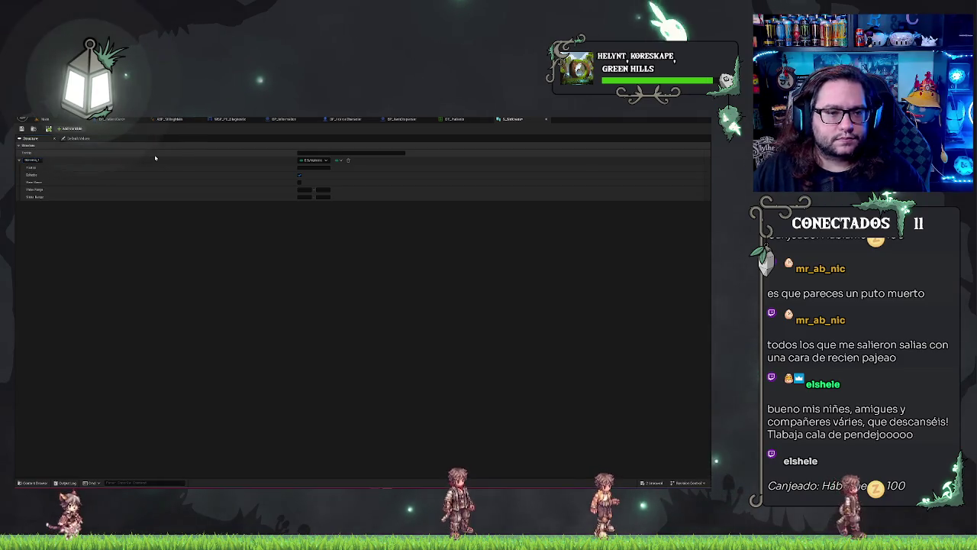
Add members Elemento_2 and a third variable, then close the structure editor
left_click(71, 128)
type("Elemento_2")
key("Return")
left_click(68, 130)
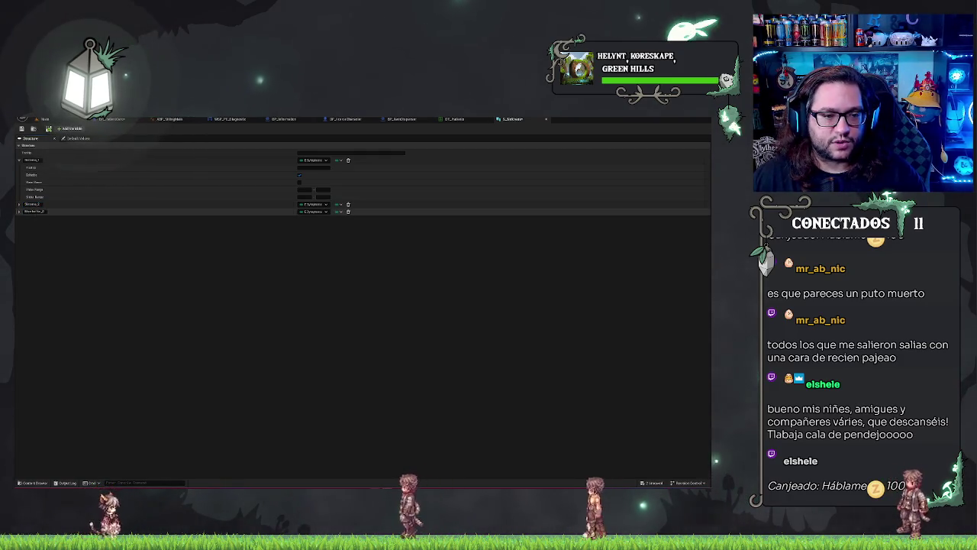
key("Return")
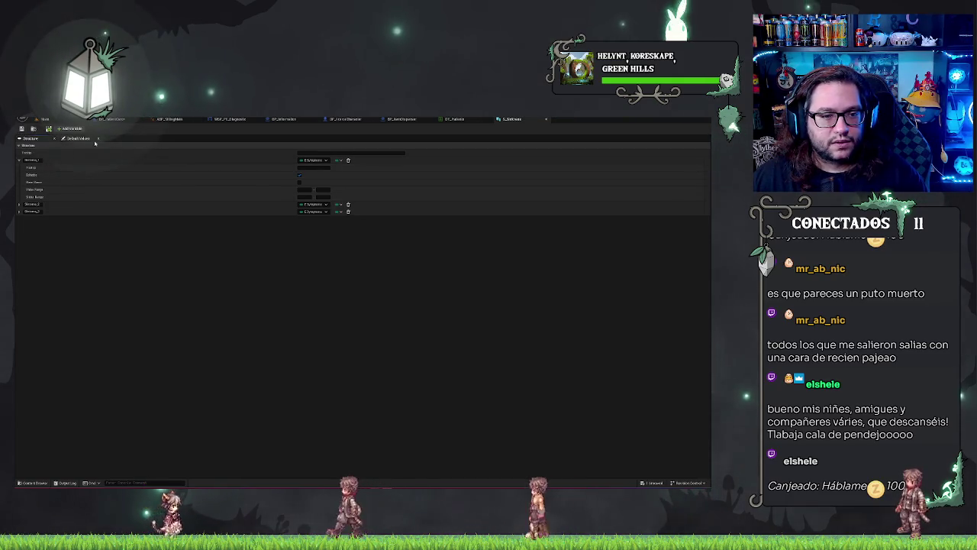
middle_click(512, 119)
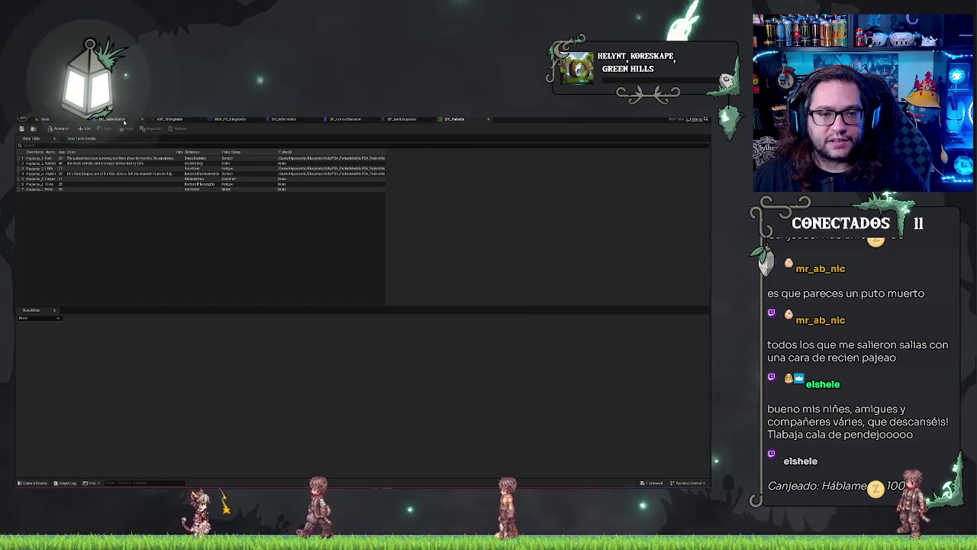
From the level editor's Content Browser, create a new Data Table asset
left_click(44, 120)
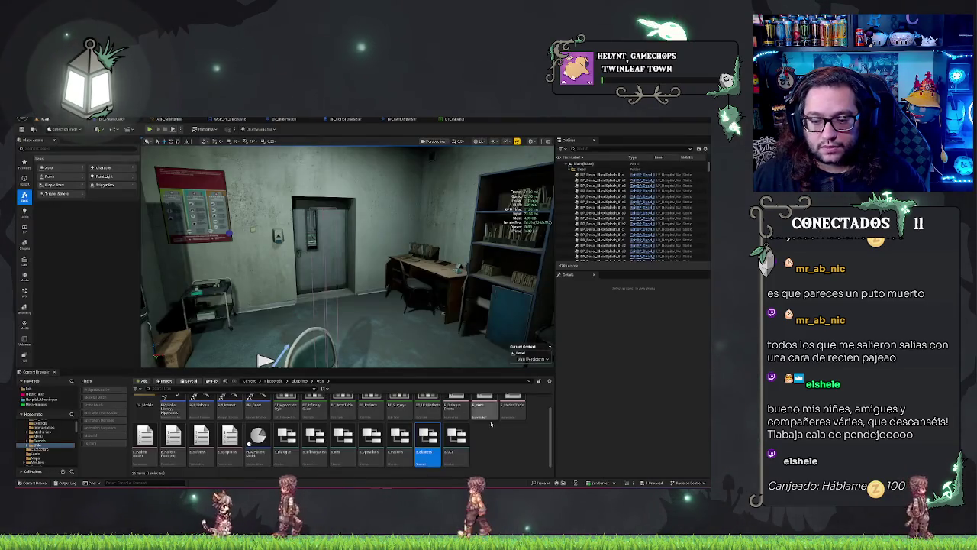
right_click(429, 447)
right_click(503, 465)
type("struct")
type("ble")
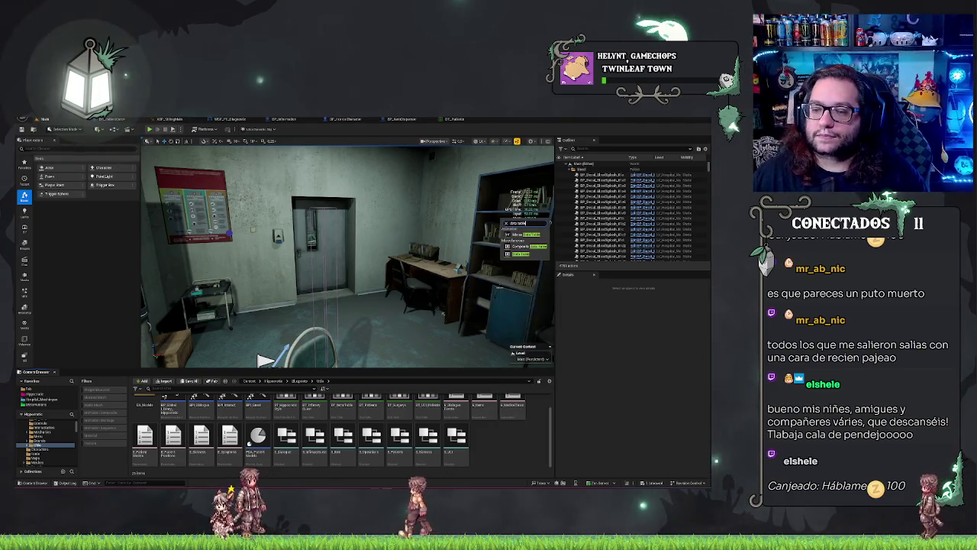
left_click(520, 254)
Choose the 'dialog'-matched structure as row structure and name the table with 'UI'
left_click(357, 294)
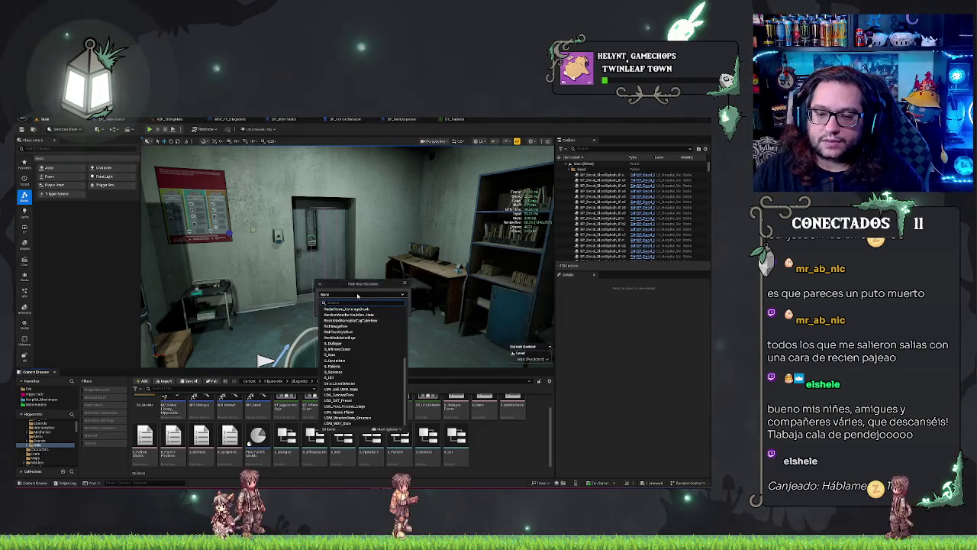
type("dialo")
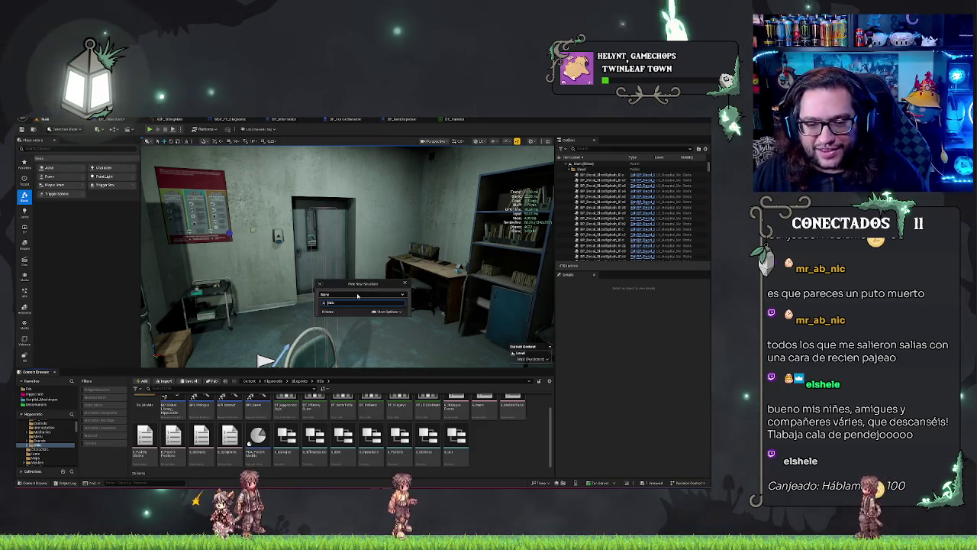
type("g")
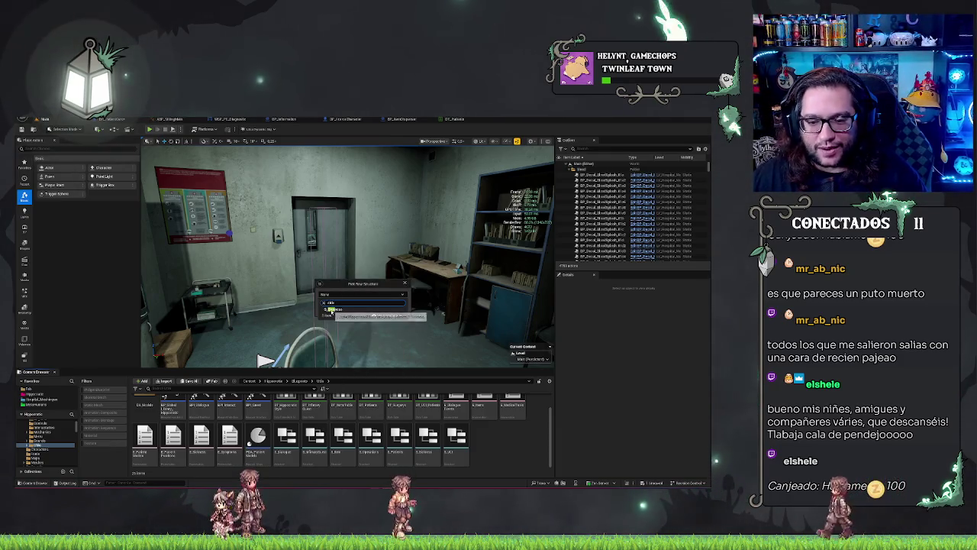
left_click(332, 309)
left_click(382, 300)
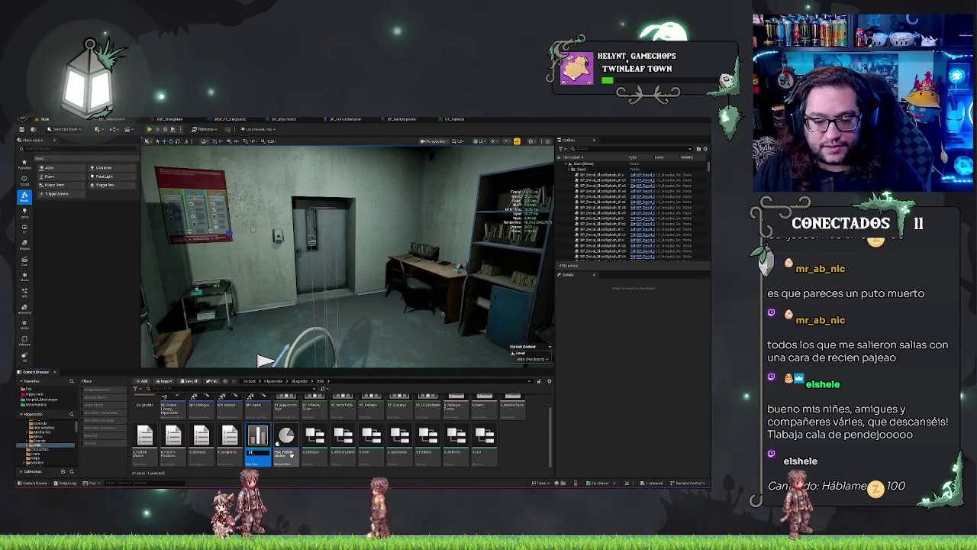
type("UI")
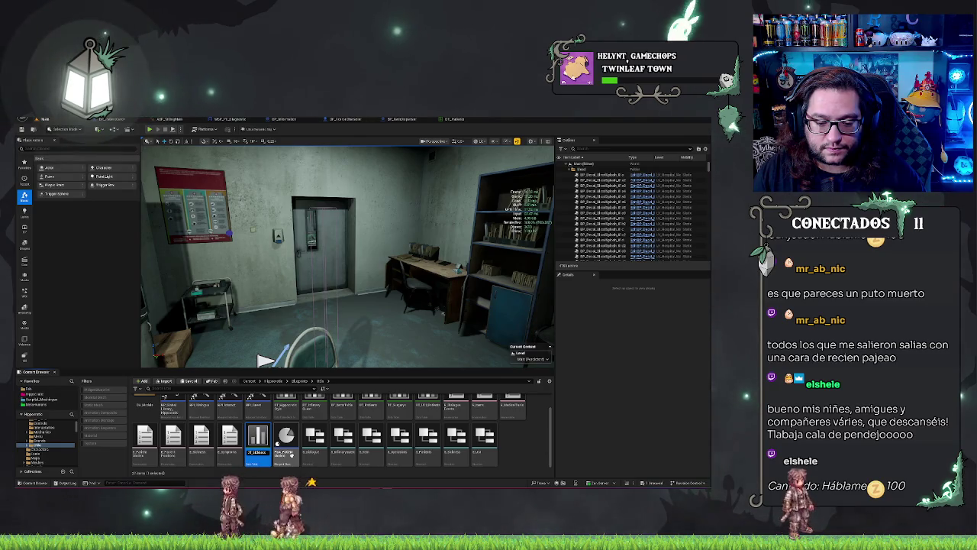
key("Return")
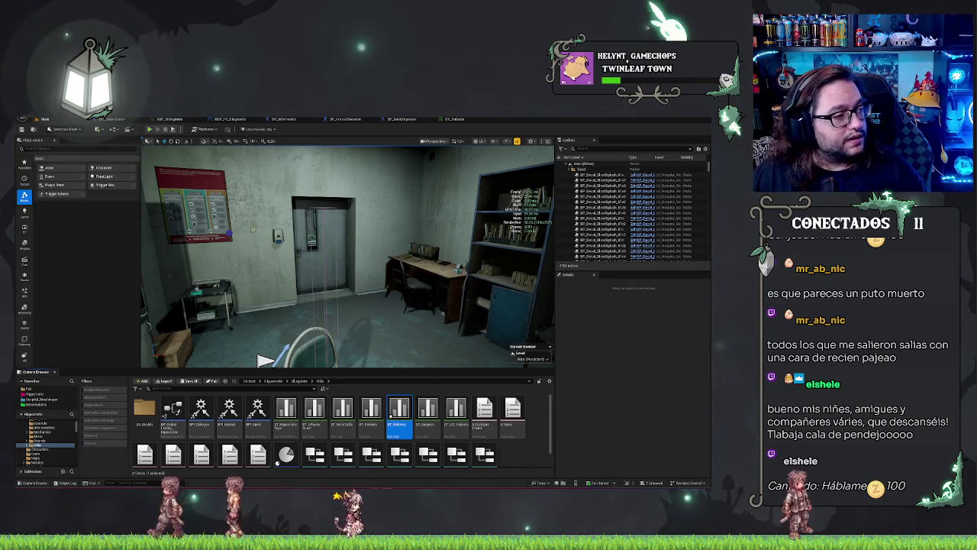
Open the new data table and briefly select the first row in the patients table
double_click(399, 412)
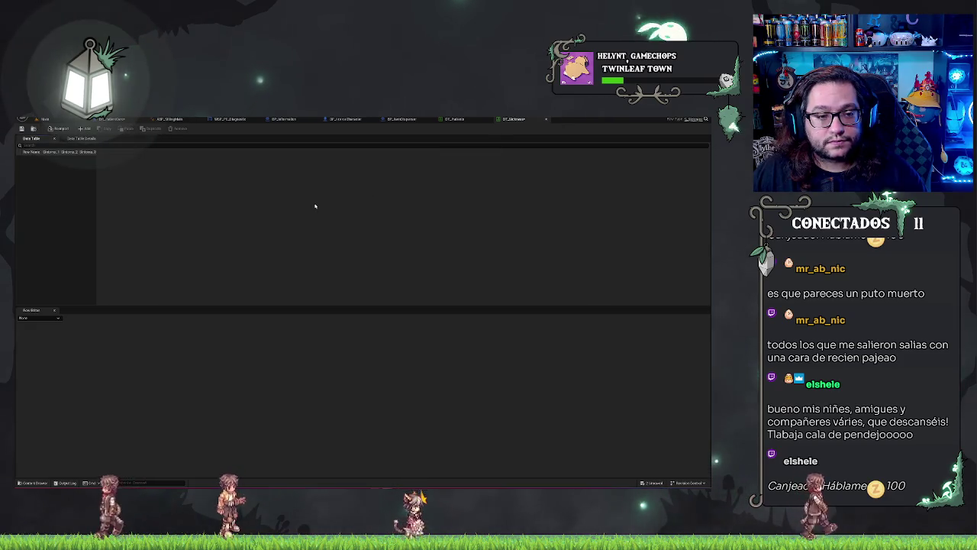
left_click(454, 118)
left_click(204, 159)
key("F2")
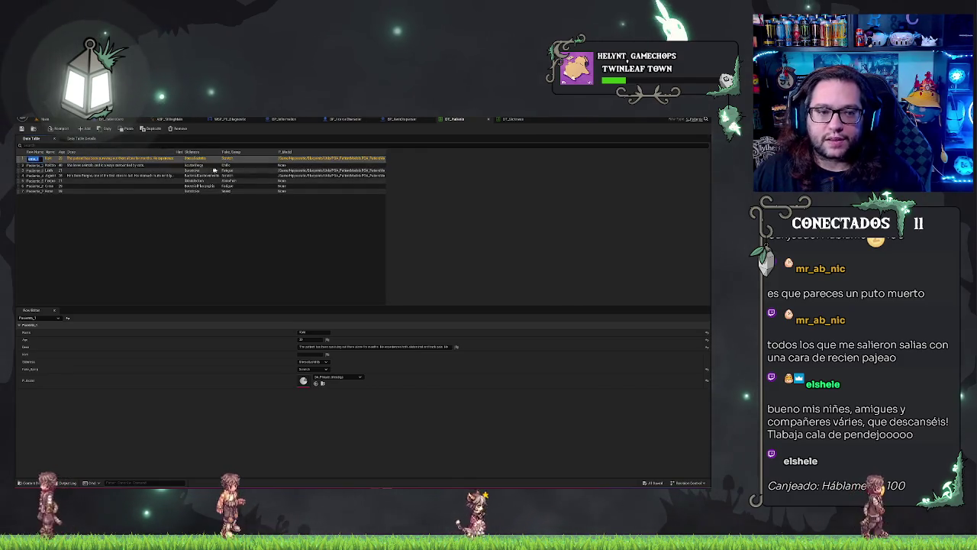
left_click(195, 240)
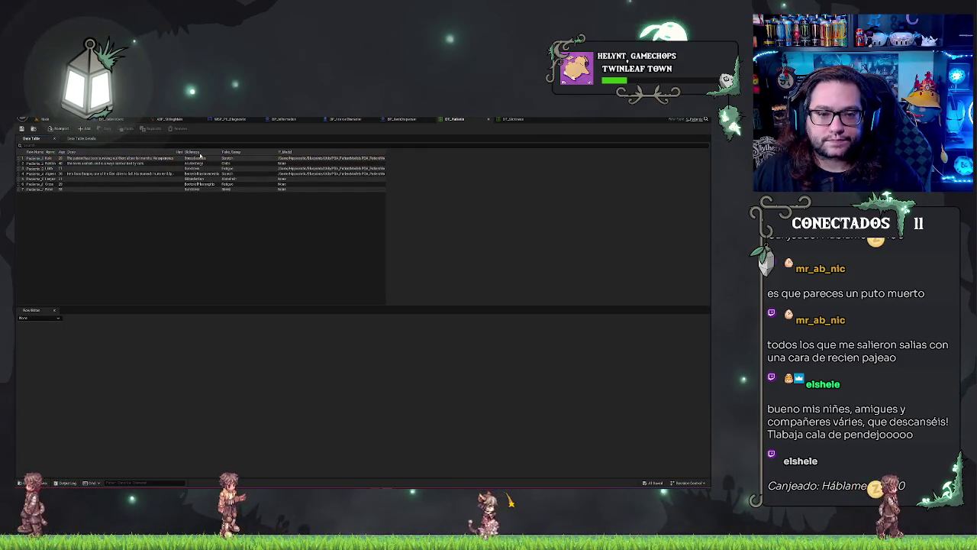
Add a first row to the symptoms data table, then return to the patients table
left_click(515, 119)
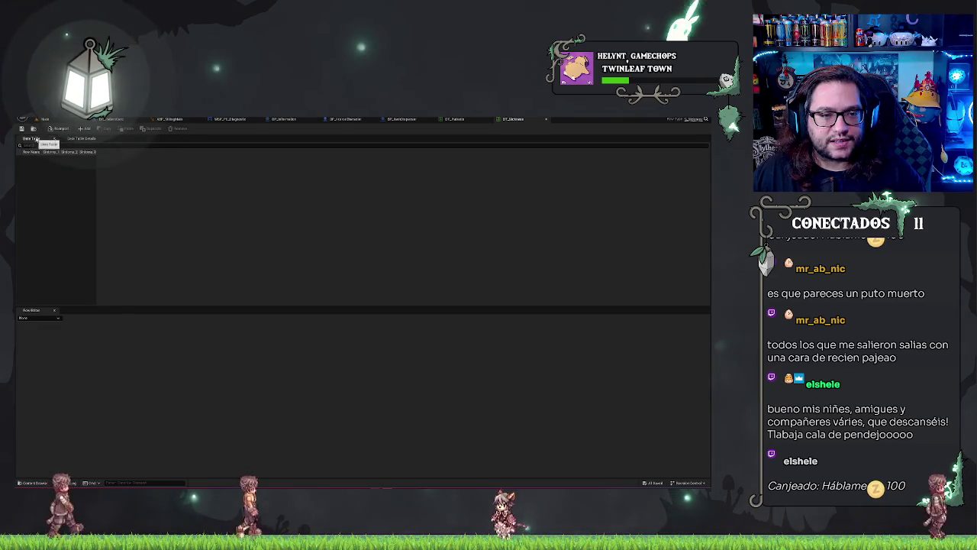
left_click(84, 128)
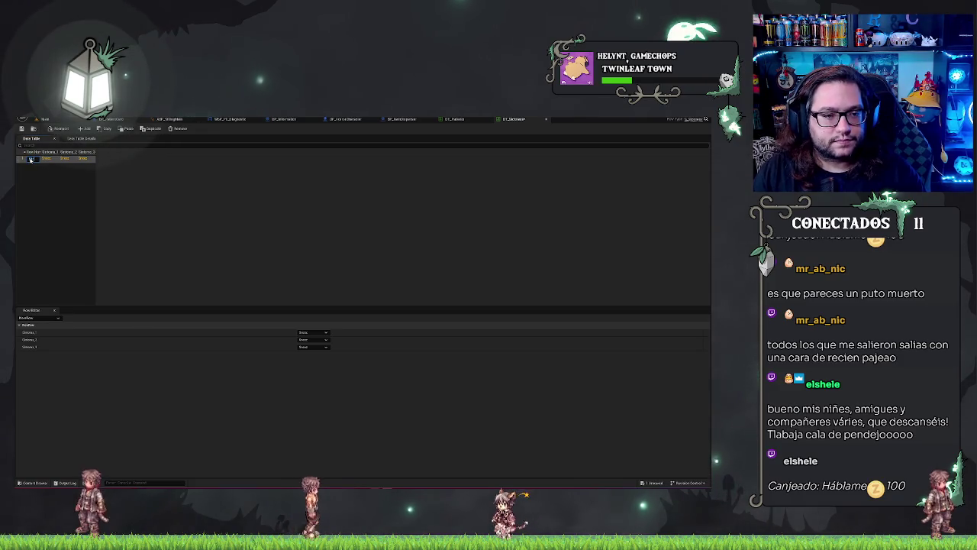
key("Return")
left_click(454, 120)
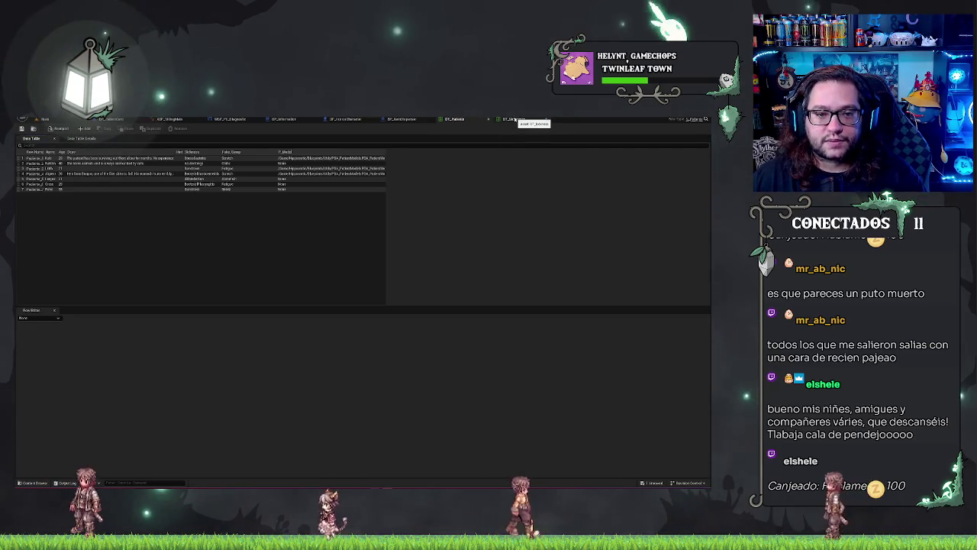
Add a second row to the symptoms data table, glancing at the animation blueprint and level tabs
left_click(514, 120)
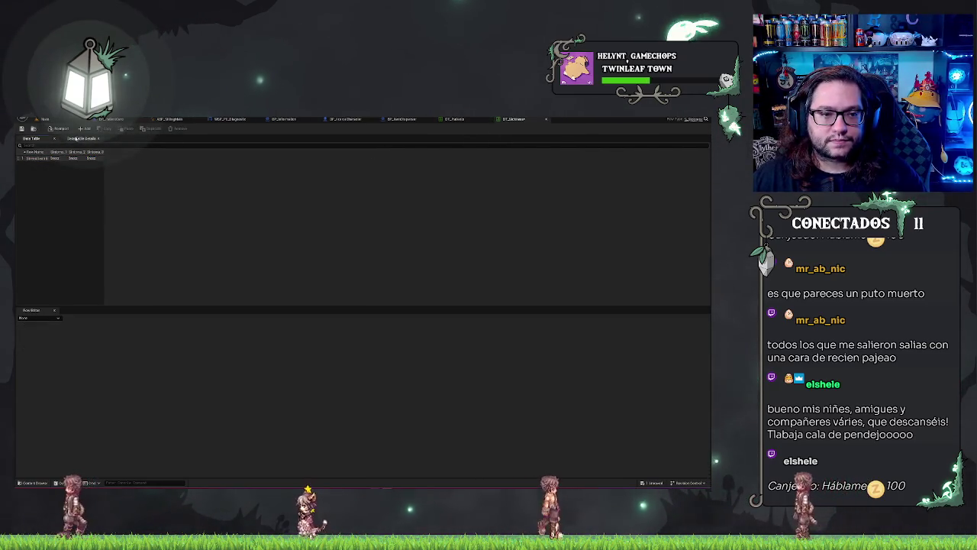
left_click(84, 128)
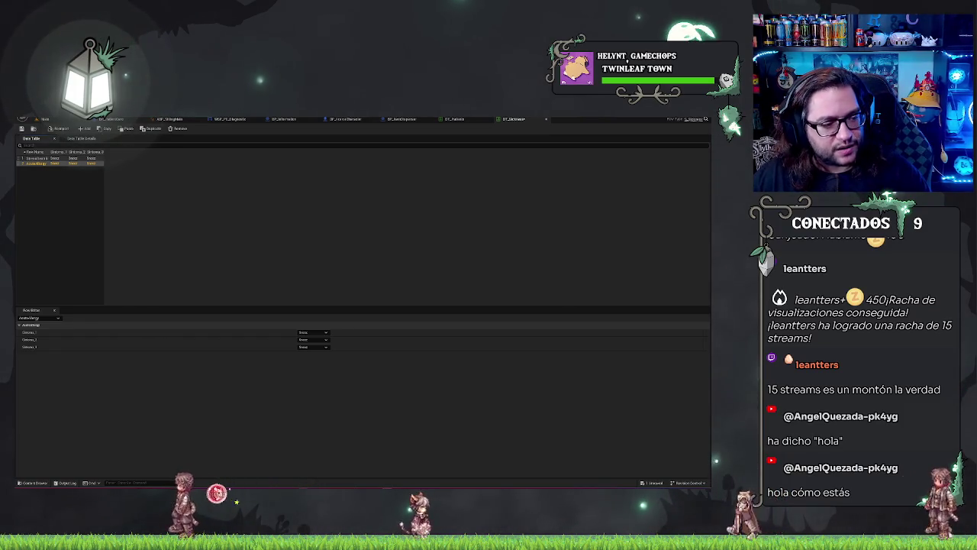
left_click(170, 119)
left_click(45, 119)
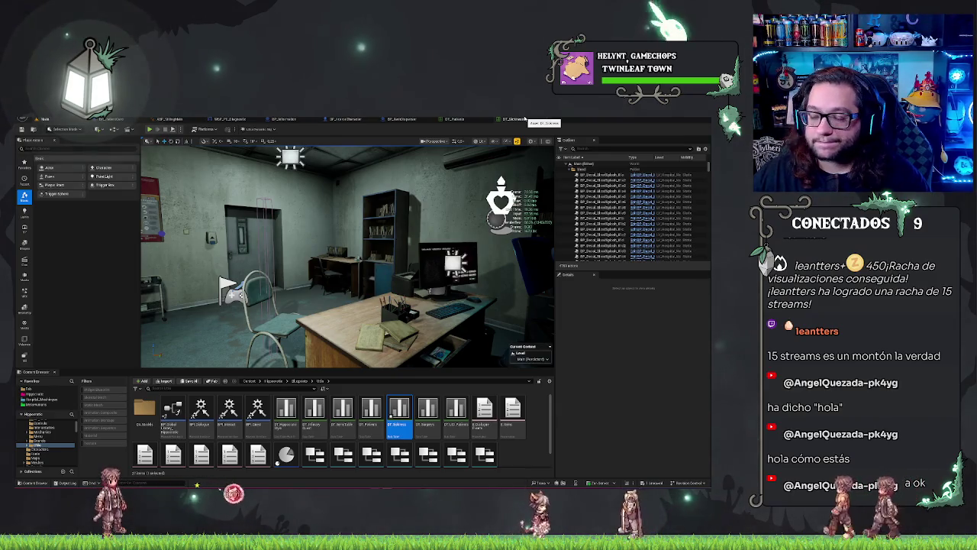
left_click(525, 119)
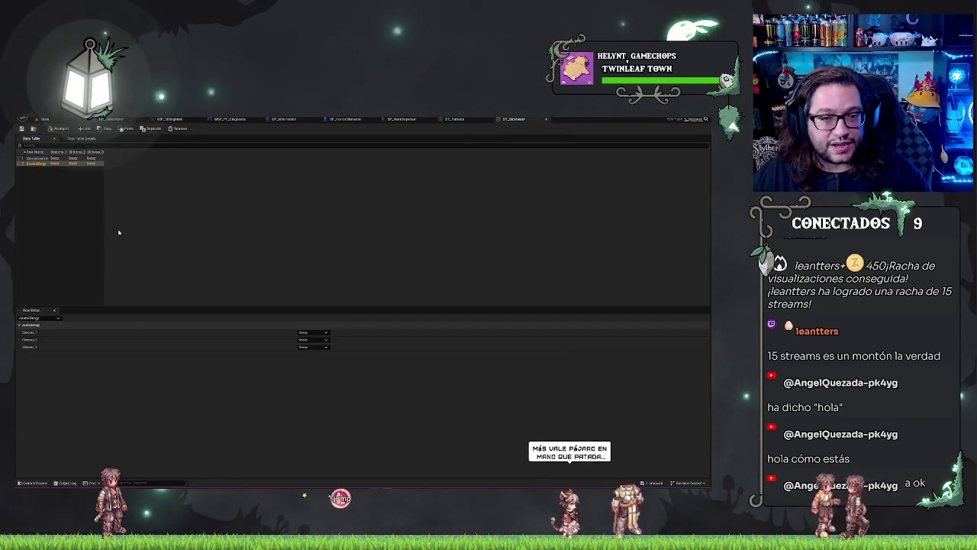
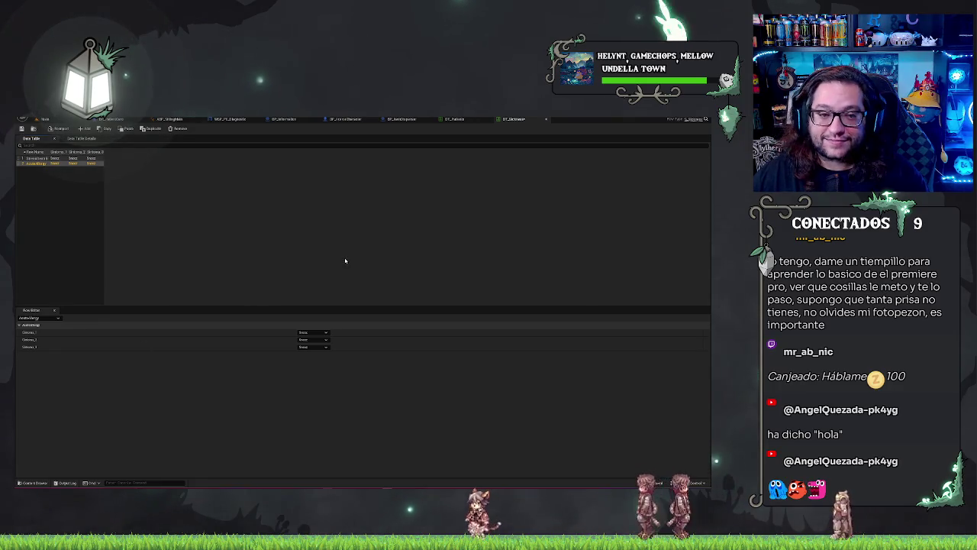
Set the first row's three symptoms, with Fatigue as its second symptom
left_click(33, 203)
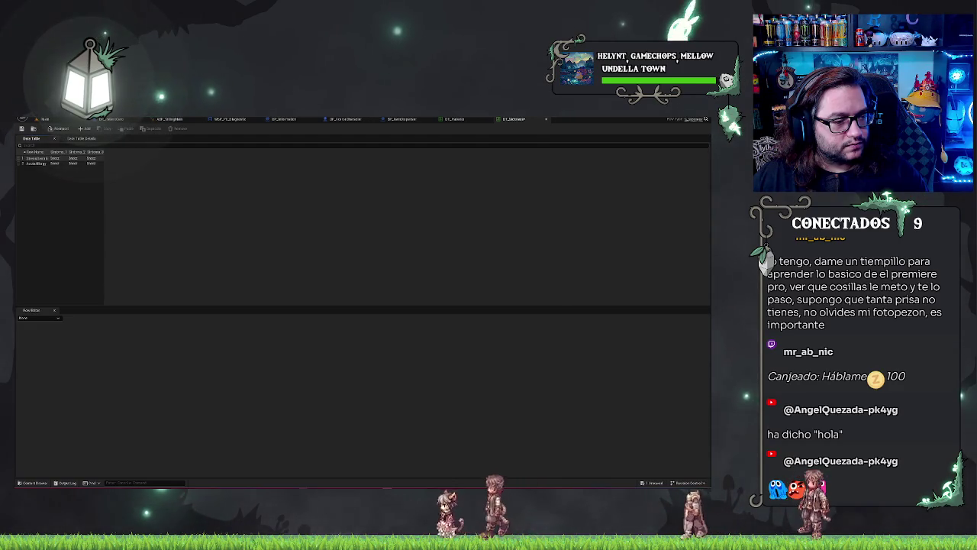
left_click(46, 159)
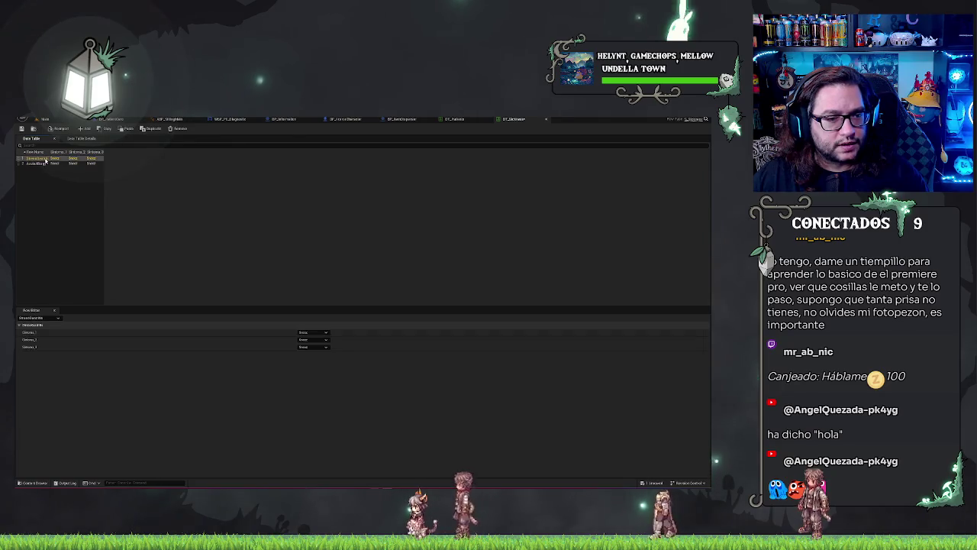
left_click(315, 333)
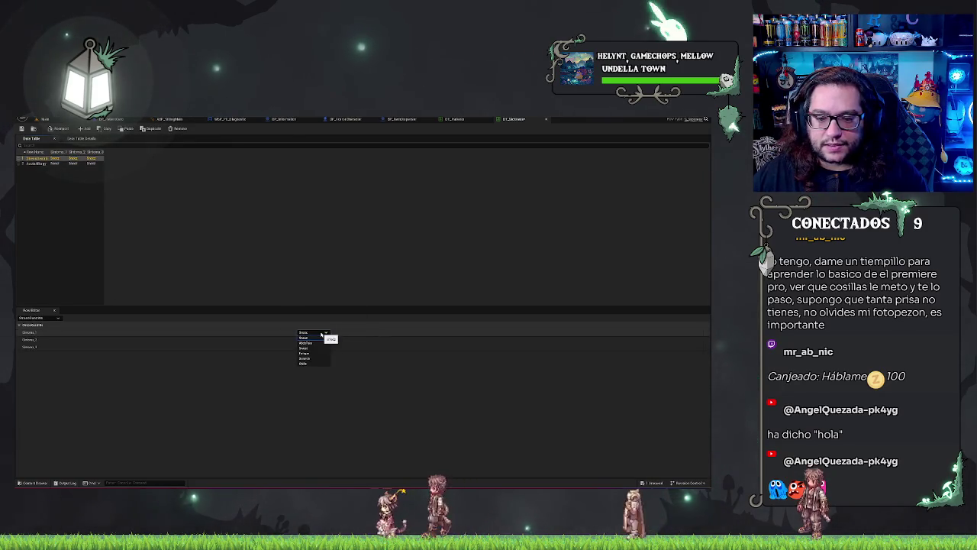
left_click(320, 342)
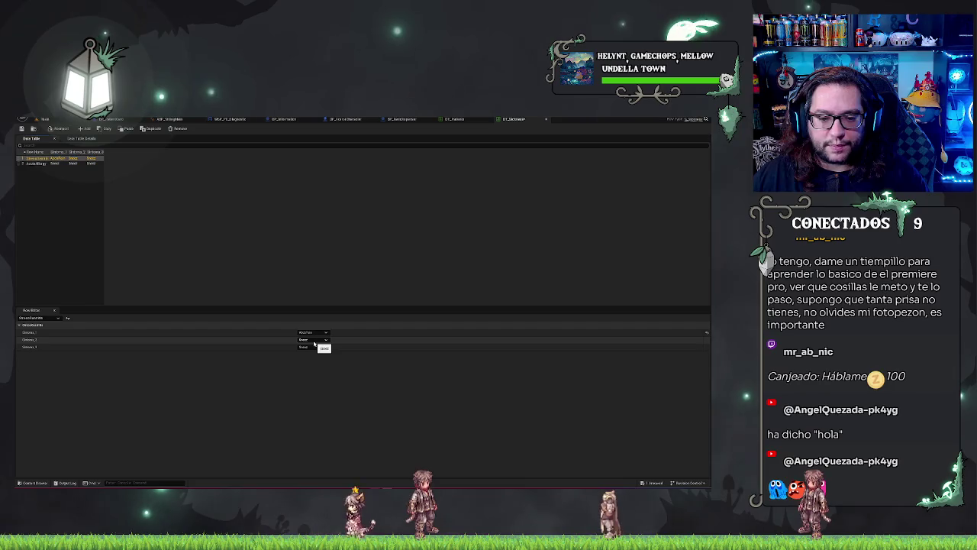
left_click(314, 339)
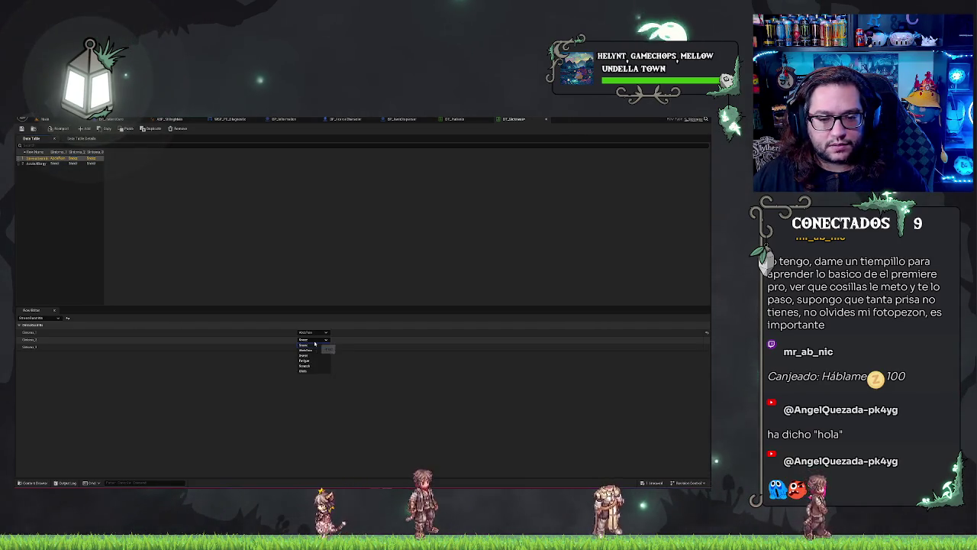
left_click(318, 360)
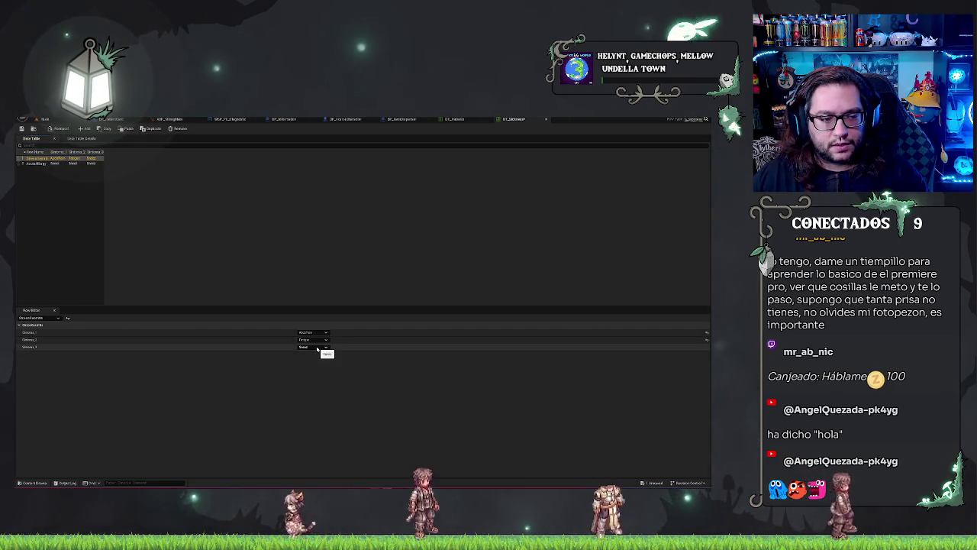
left_click(316, 347)
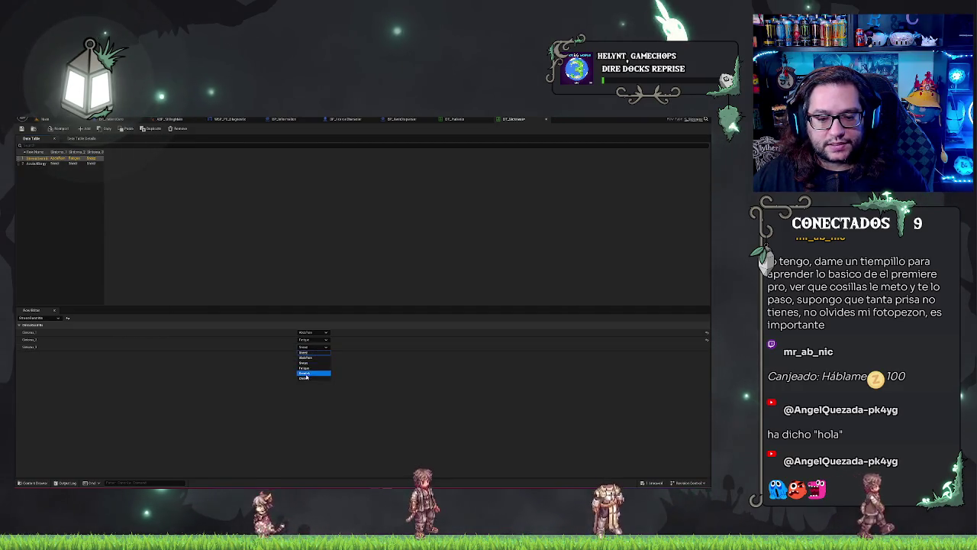
left_click(303, 378)
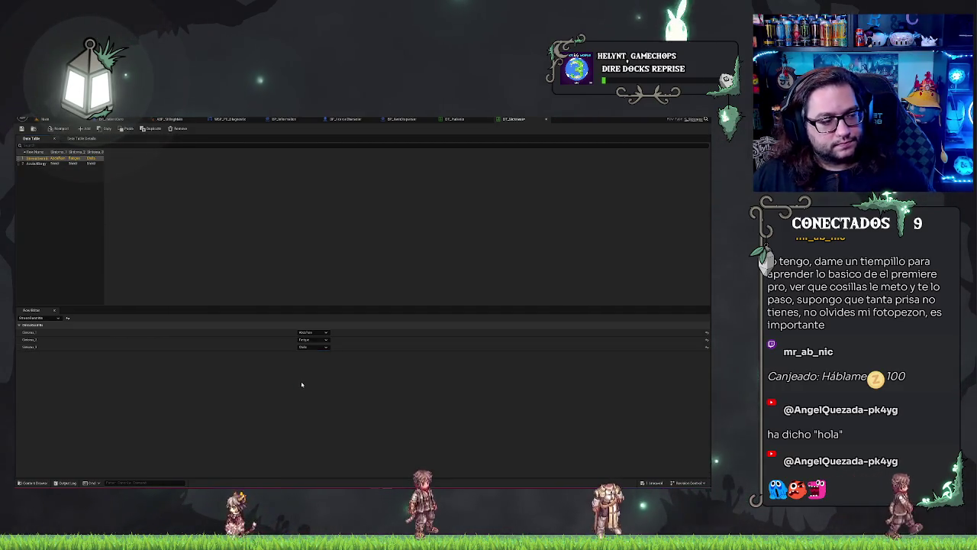
left_click(310, 347)
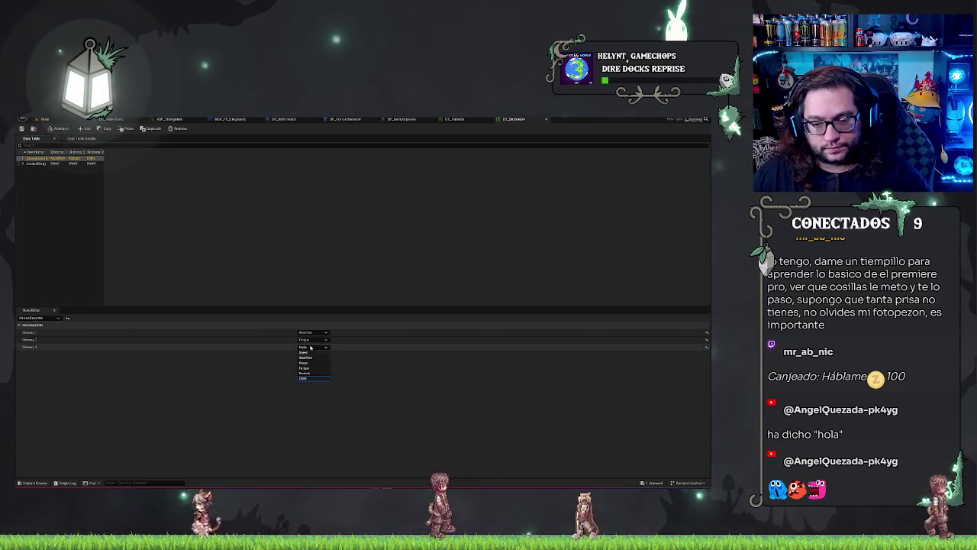
left_click(268, 396)
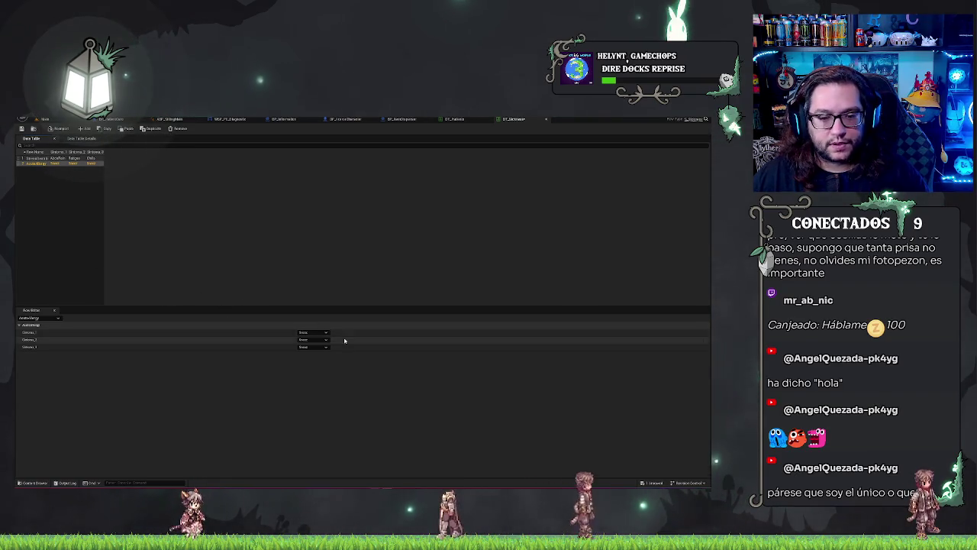
Give the second row a new second symptom, then deselect it
left_click(319, 340)
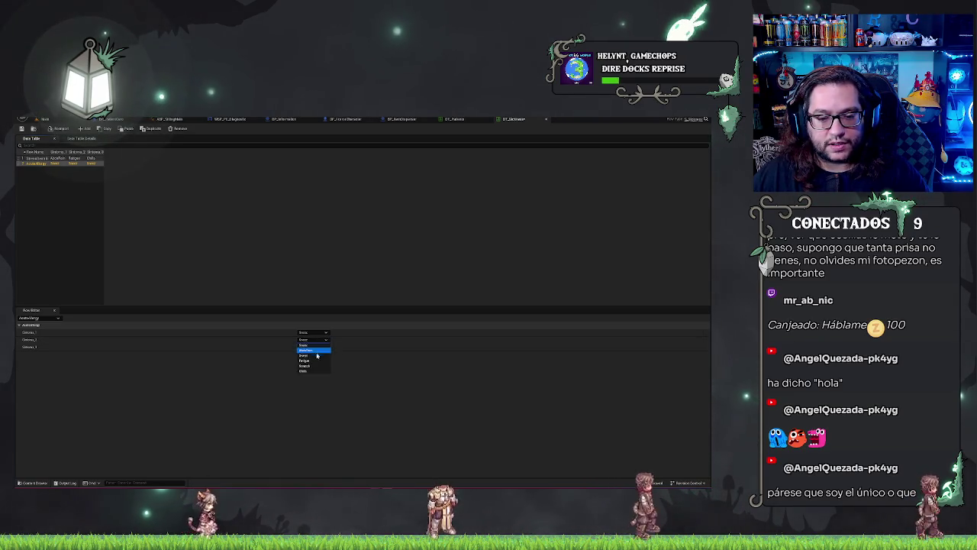
left_click(312, 357)
left_click(313, 348)
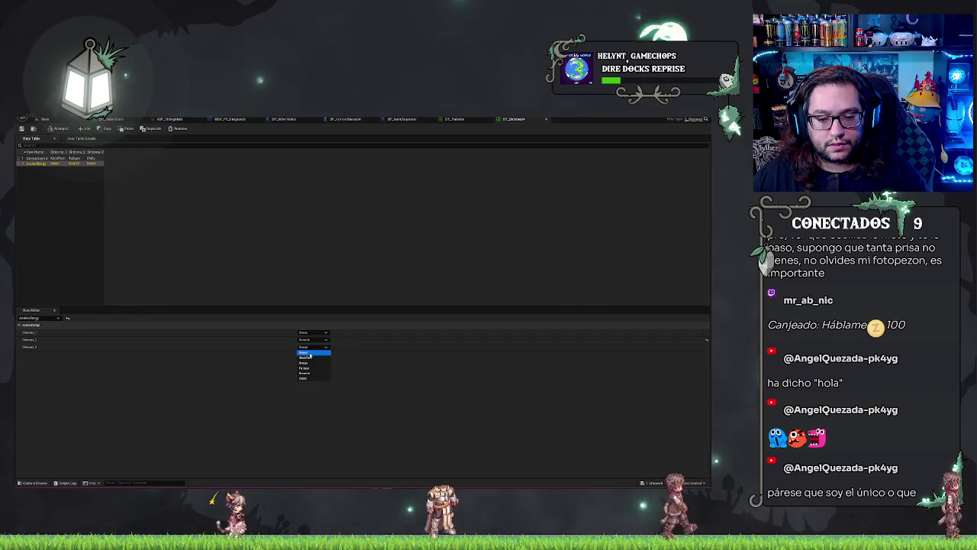
left_click(127, 191)
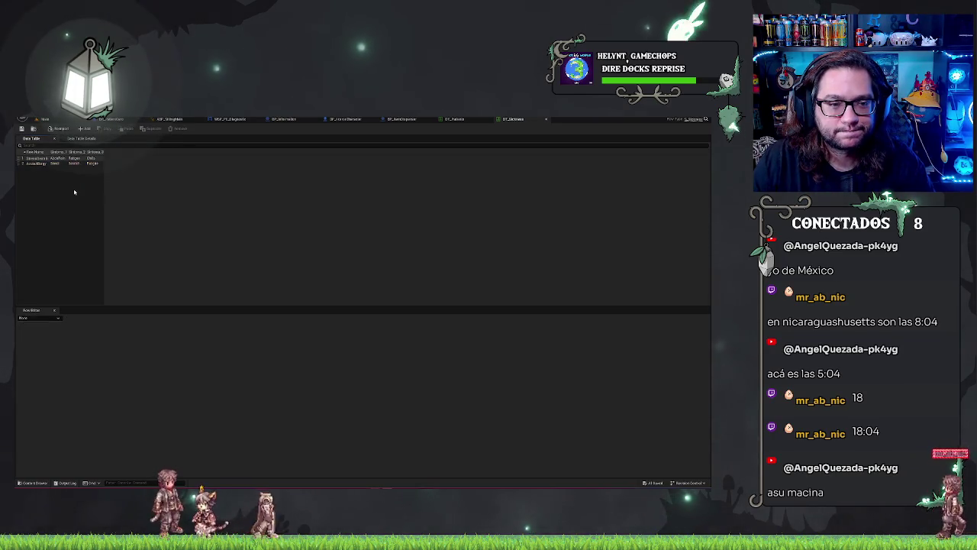
Add a third symptoms row named Cansancio, then switch to the DT_Pacientes table
left_click(449, 120)
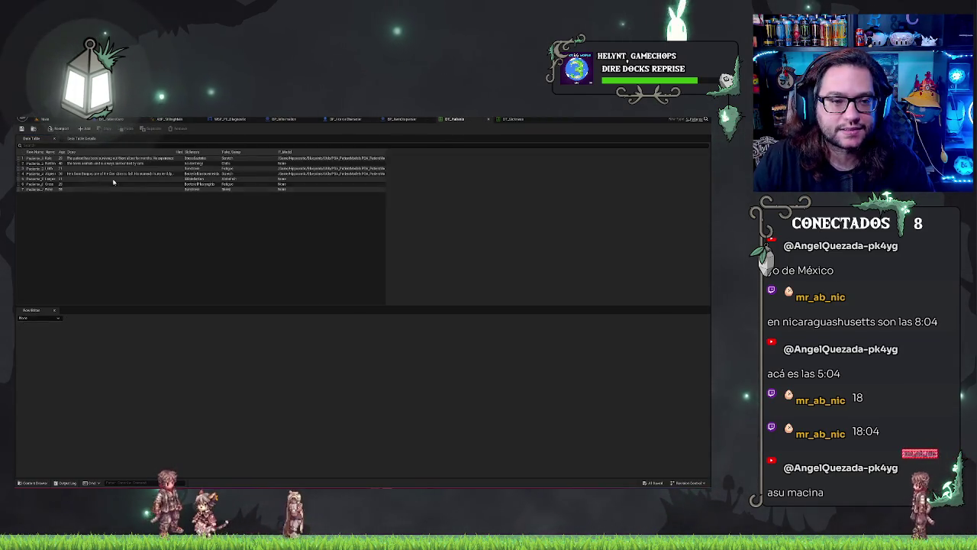
left_click(513, 119)
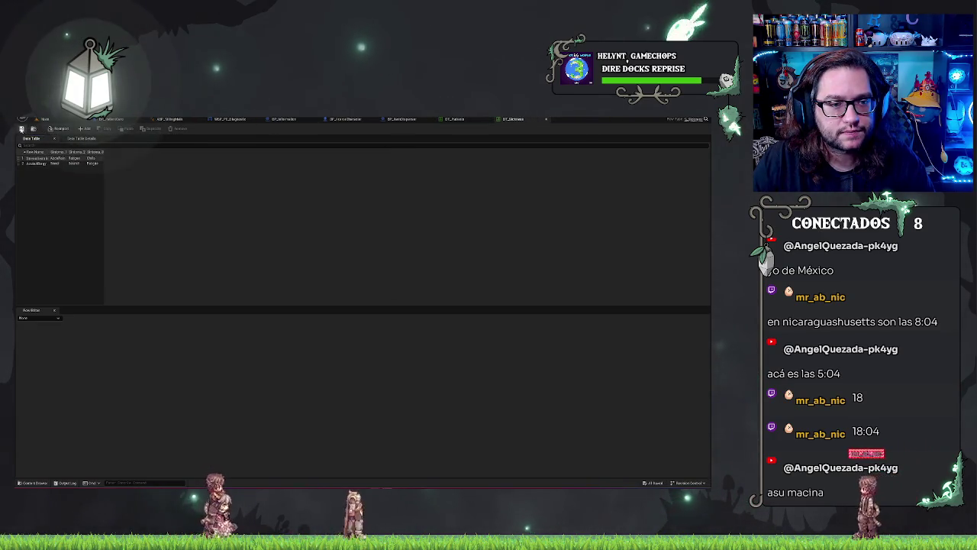
left_click(81, 128)
double_click(31, 169)
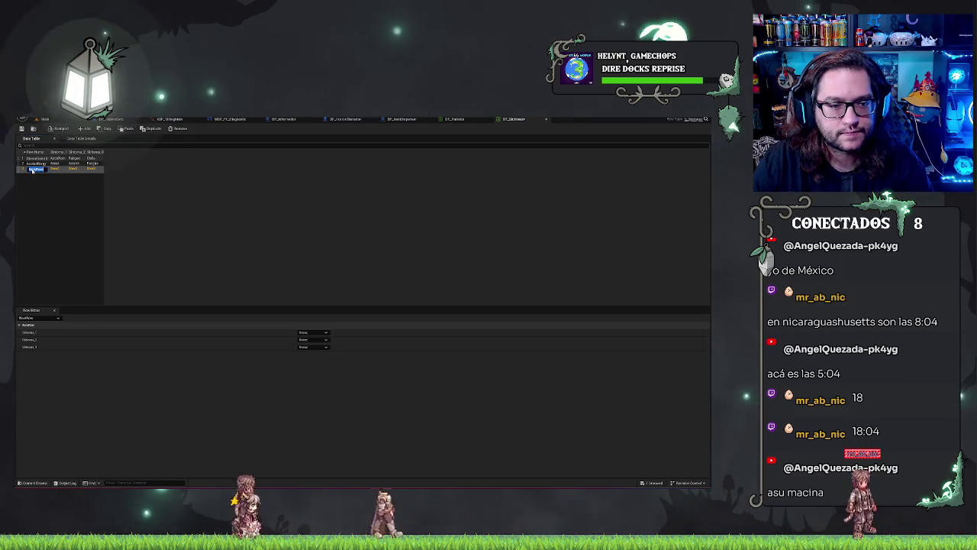
type("Cansancio")
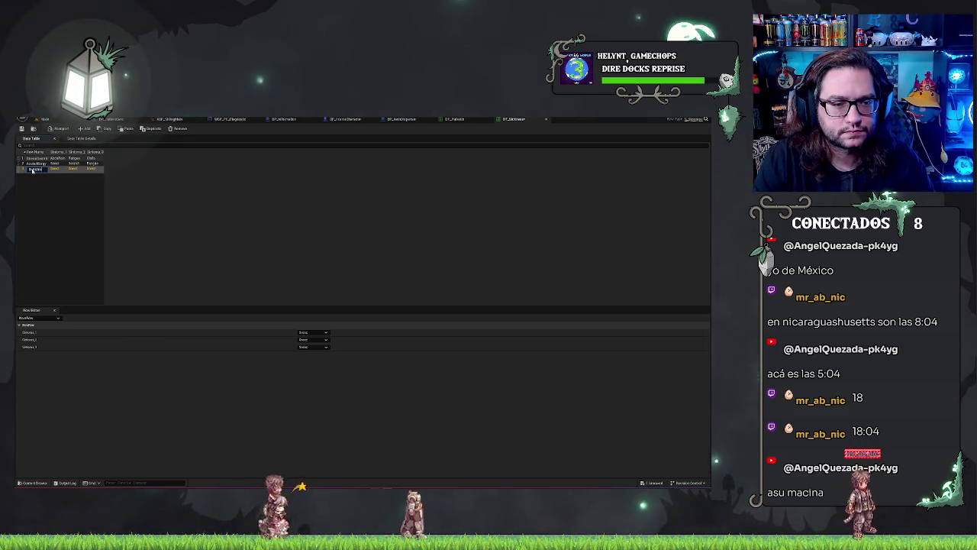
key("Return")
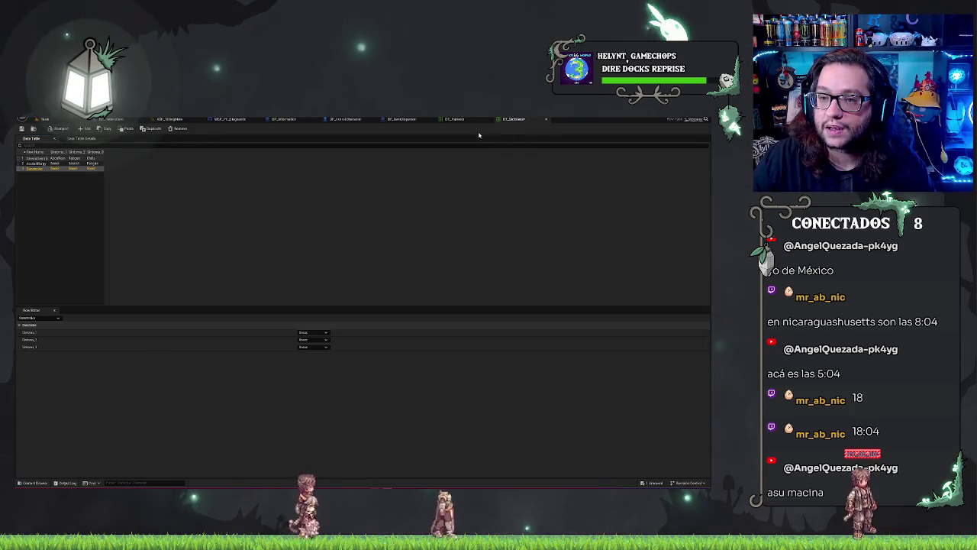
left_click(455, 119)
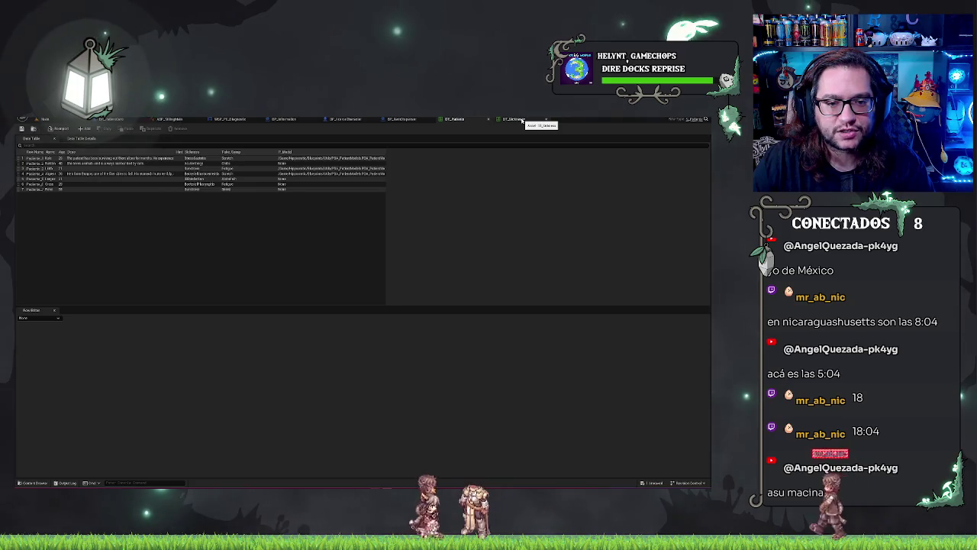
Inspect the Paciente_4 row's Treatment field options without changing them
left_click(205, 174)
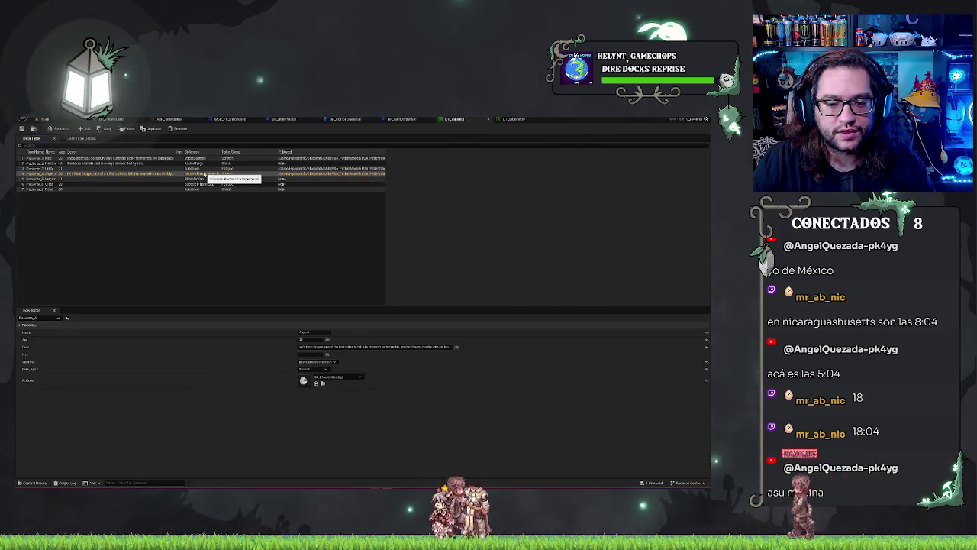
right_click(310, 362)
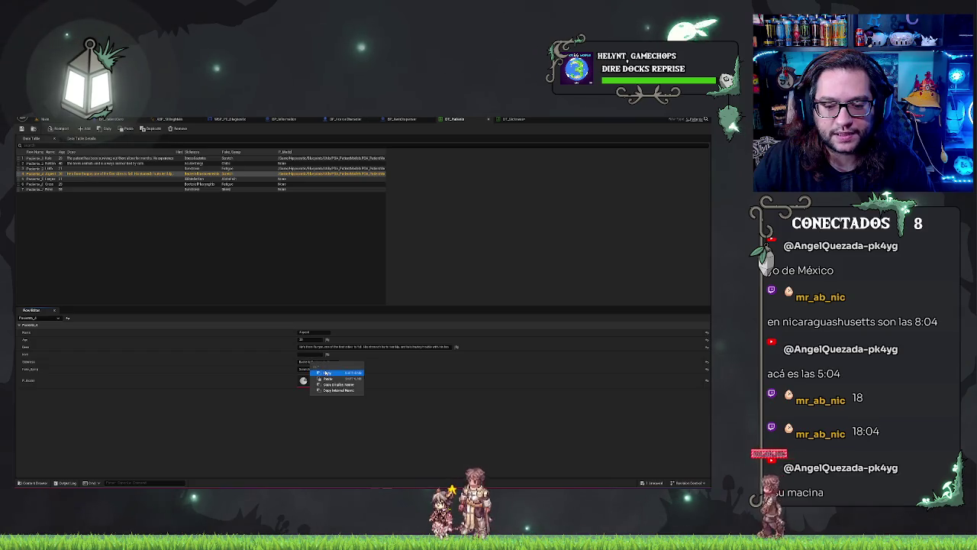
left_click(336, 389)
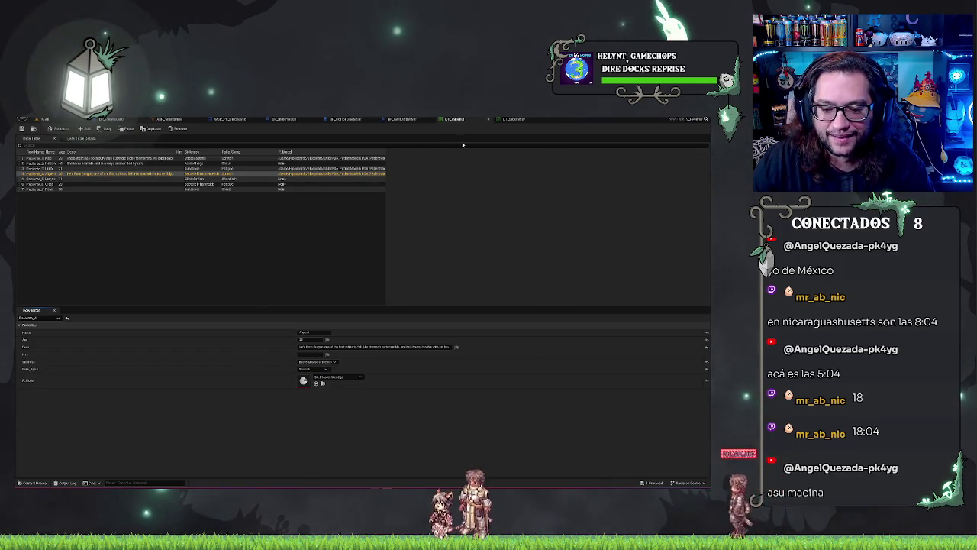
Add a new sickness row named Resfriado and check the patients table
left_click(509, 119)
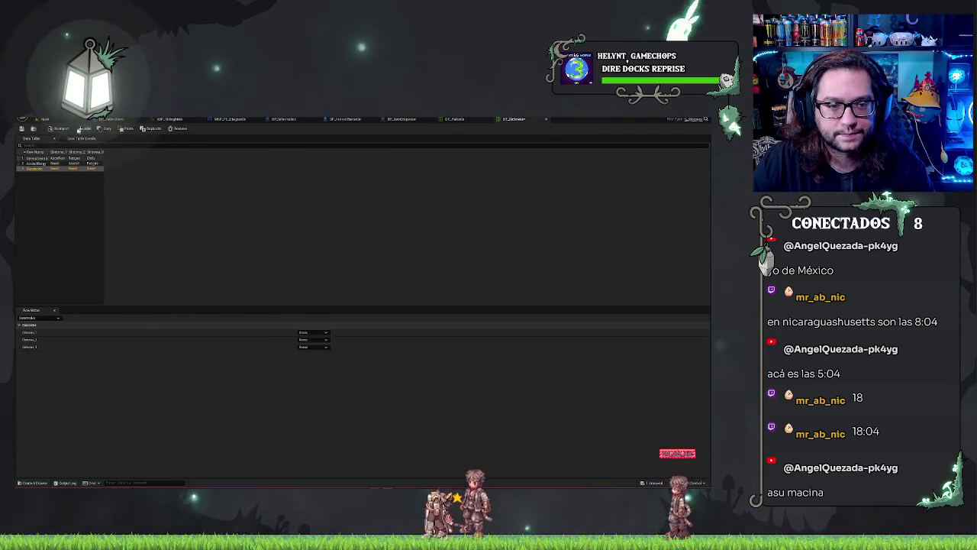
left_click(79, 129)
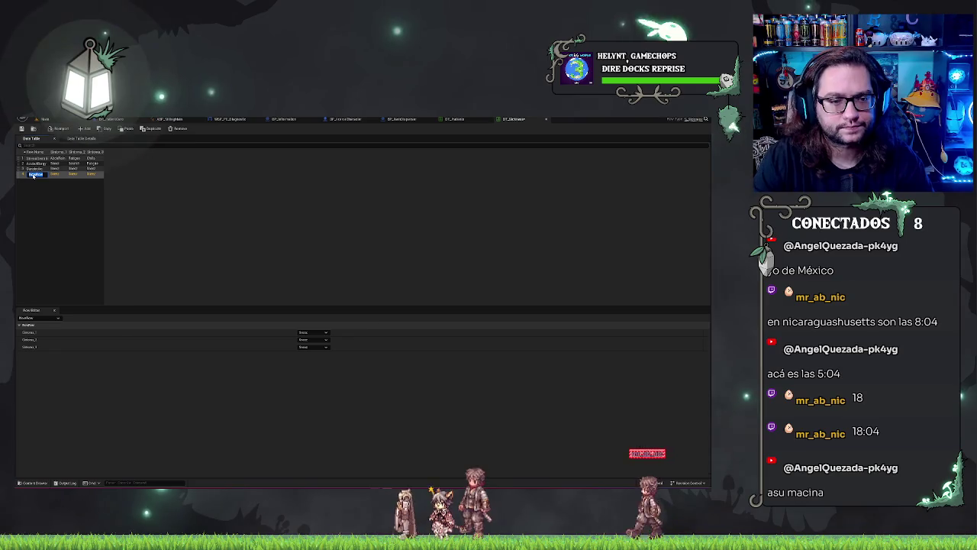
type("Resfriado")
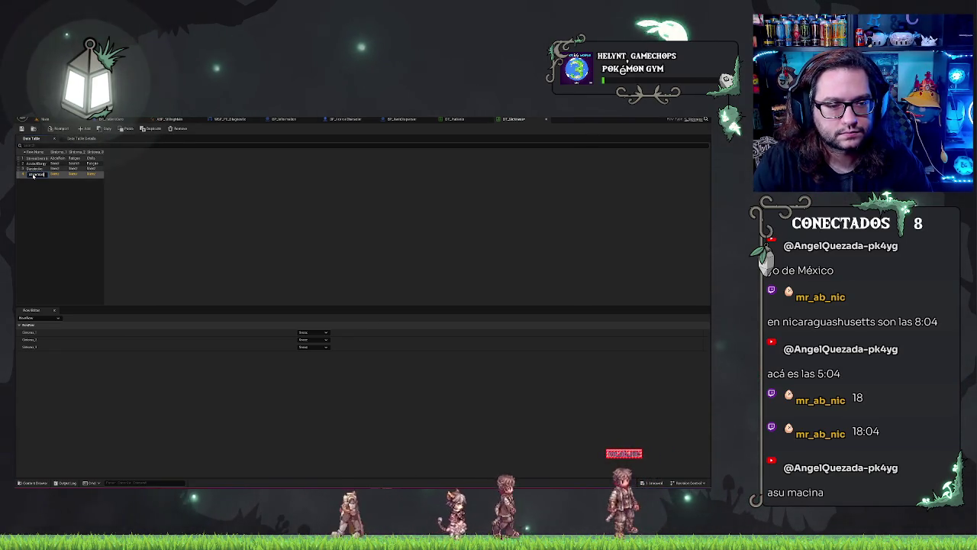
key("Return")
left_click(49, 194)
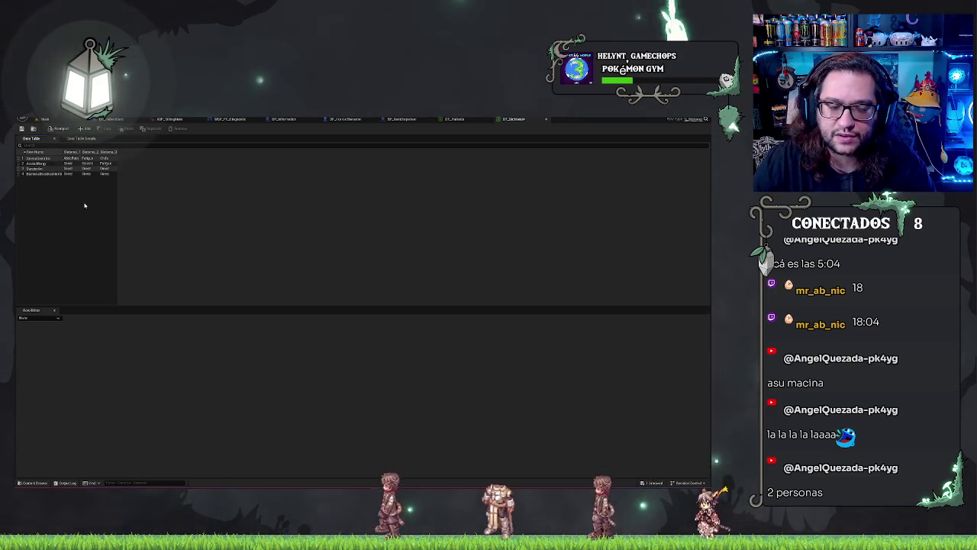
left_click(453, 120)
left_click(264, 231)
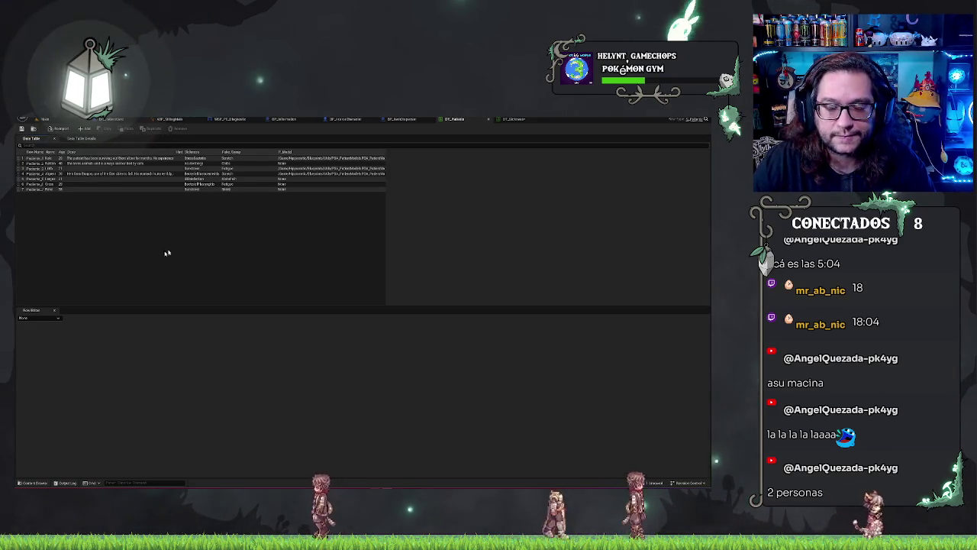
left_click(511, 119)
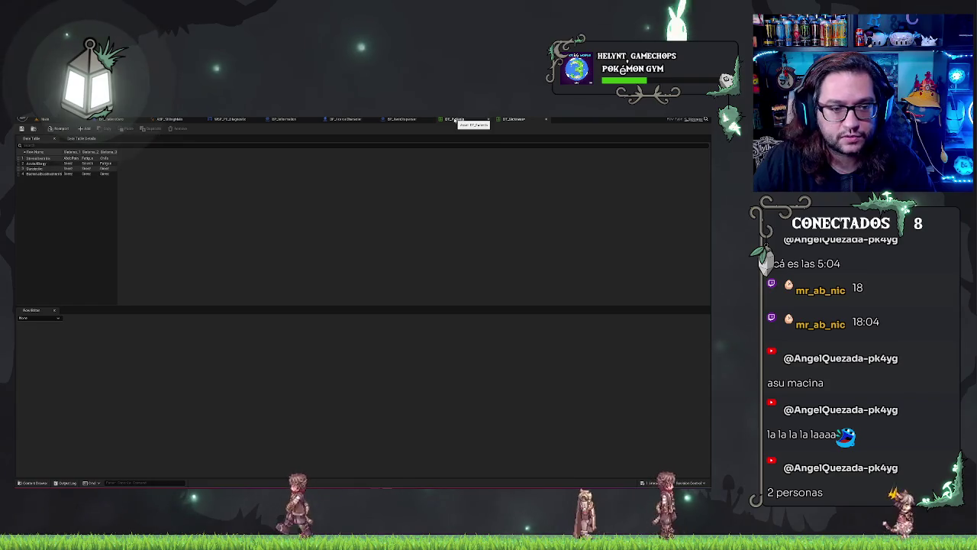
Rename the new sickness row to Sepsis
left_click(455, 119)
left_click(512, 119)
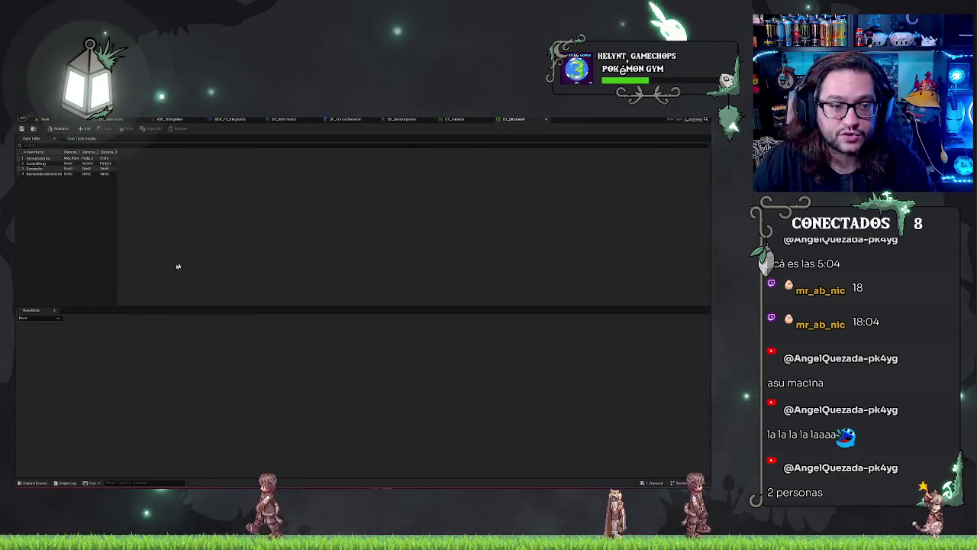
key("ctrl+Tab")
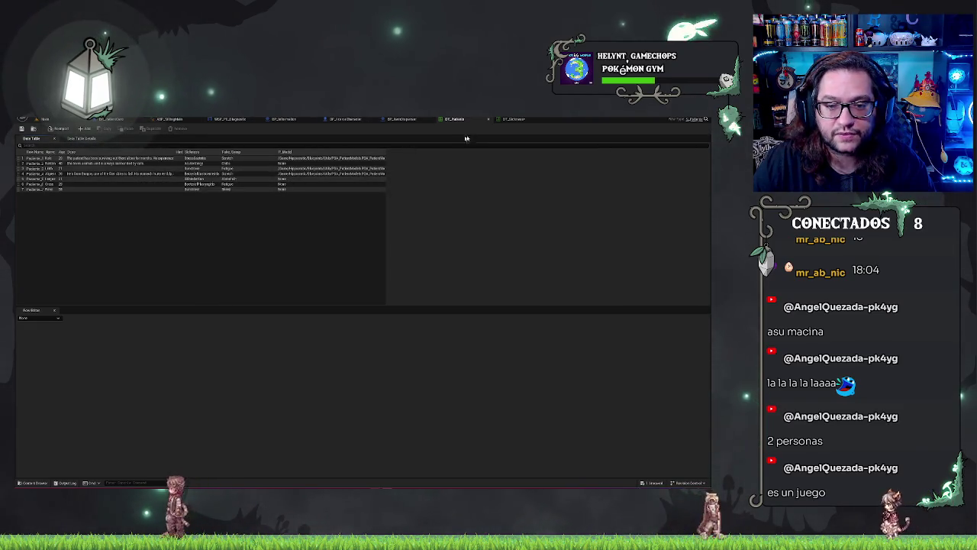
key("ctrl+Tab")
key("F2")
type("Sepsis")
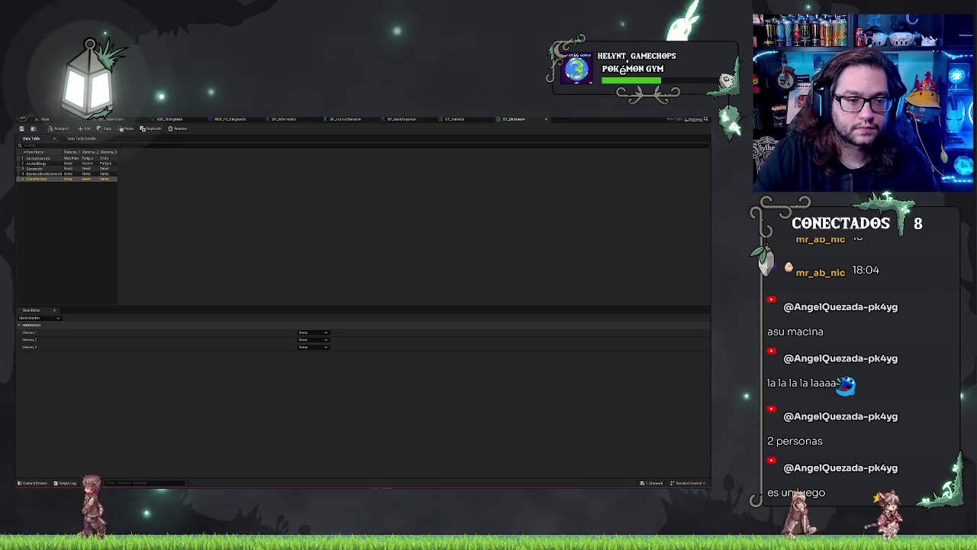
Add a sixth sickness row, then return to the level editor and start play (Alt+P)
left_click(454, 120)
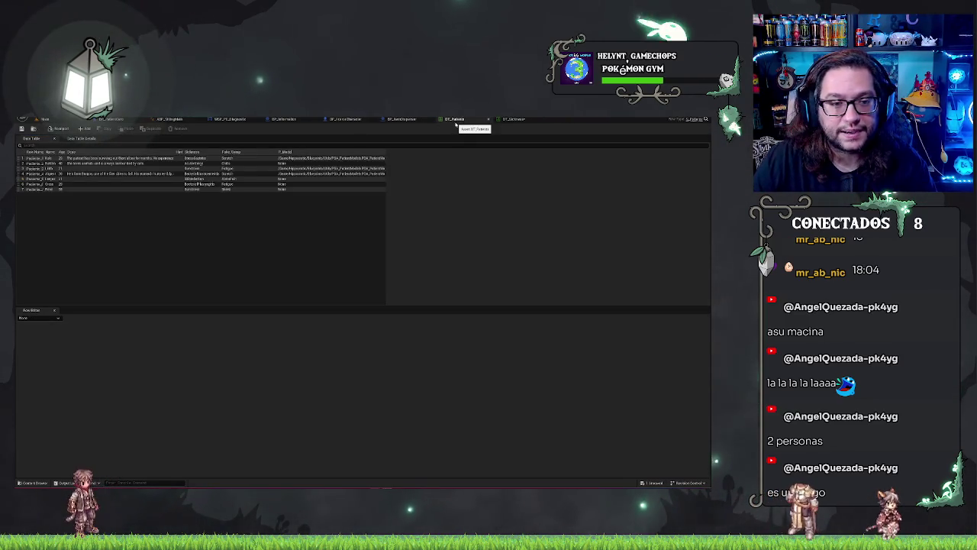
left_click(509, 119)
left_click(84, 129)
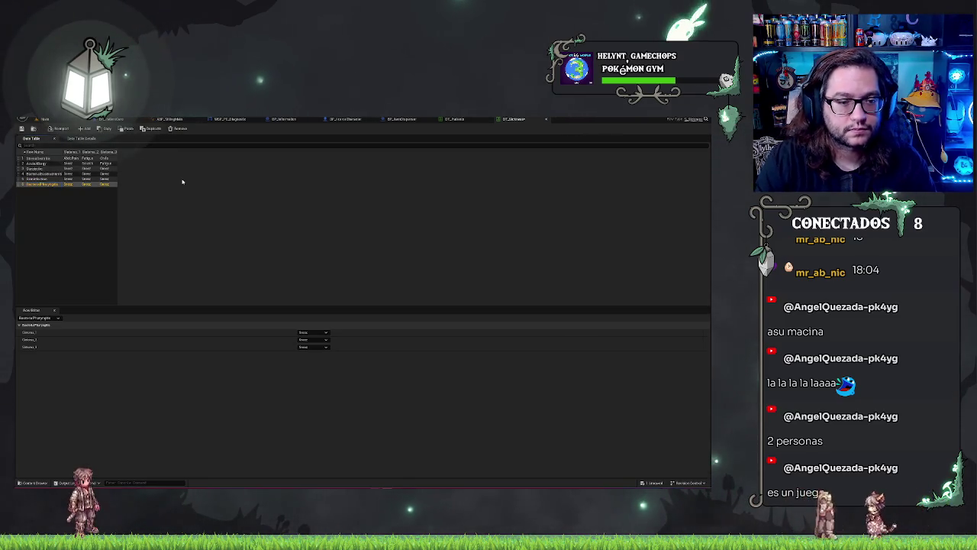
left_click(57, 217)
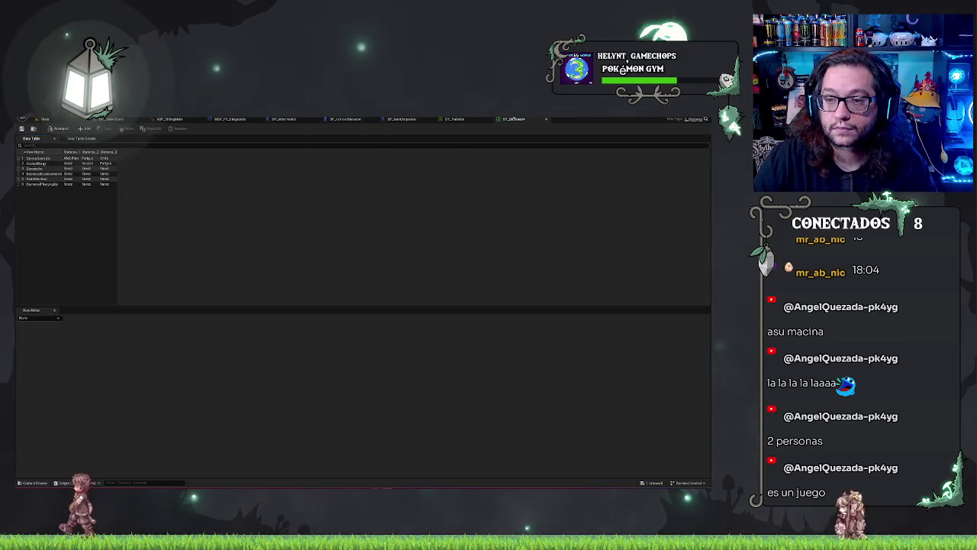
left_click(458, 119)
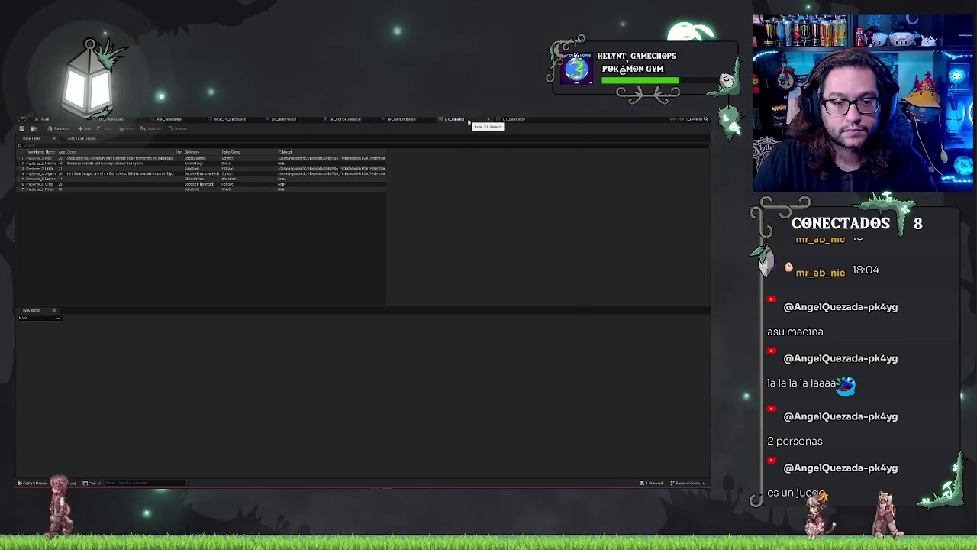
left_click(509, 119)
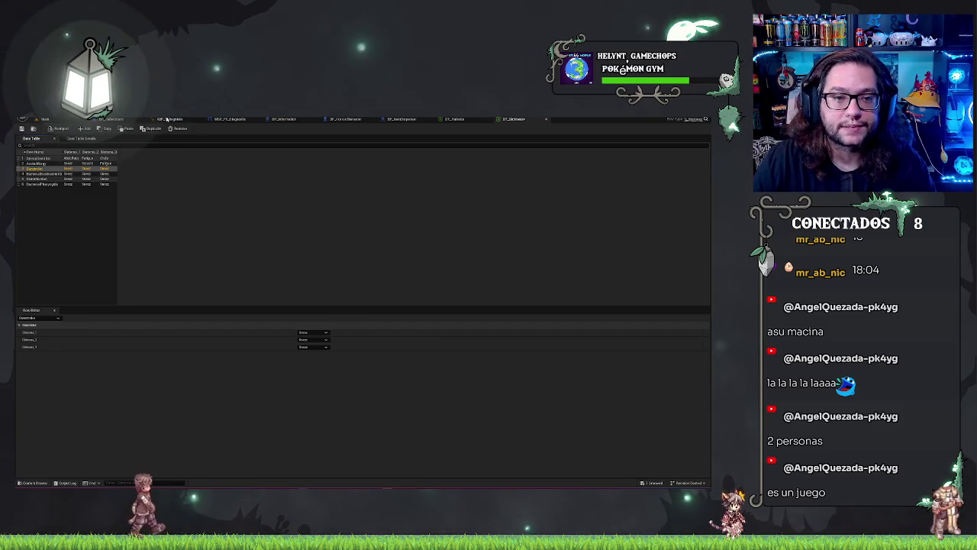
left_click(44, 119)
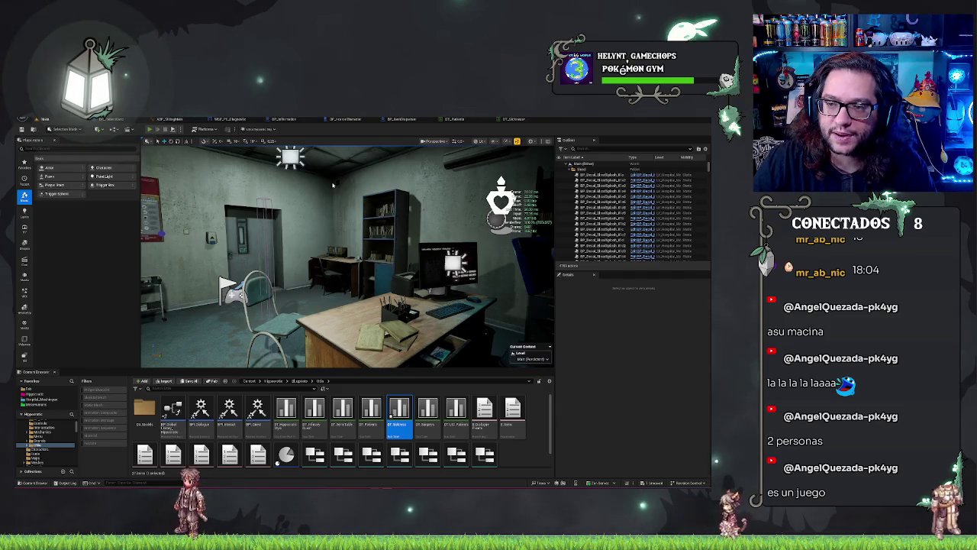
key("alt+p")
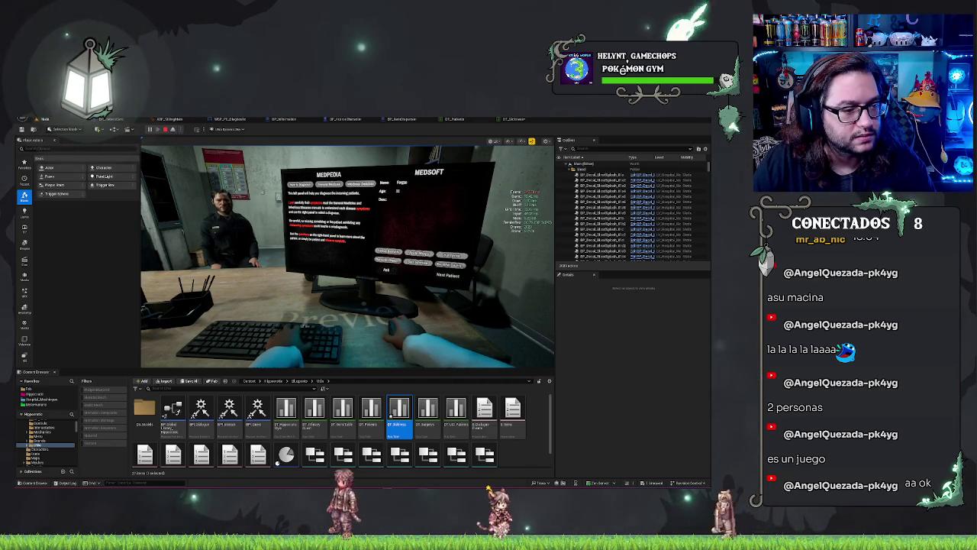
Turn the view toward the patient at the MedSoft desk, then stop the play session
left_click(266, 262)
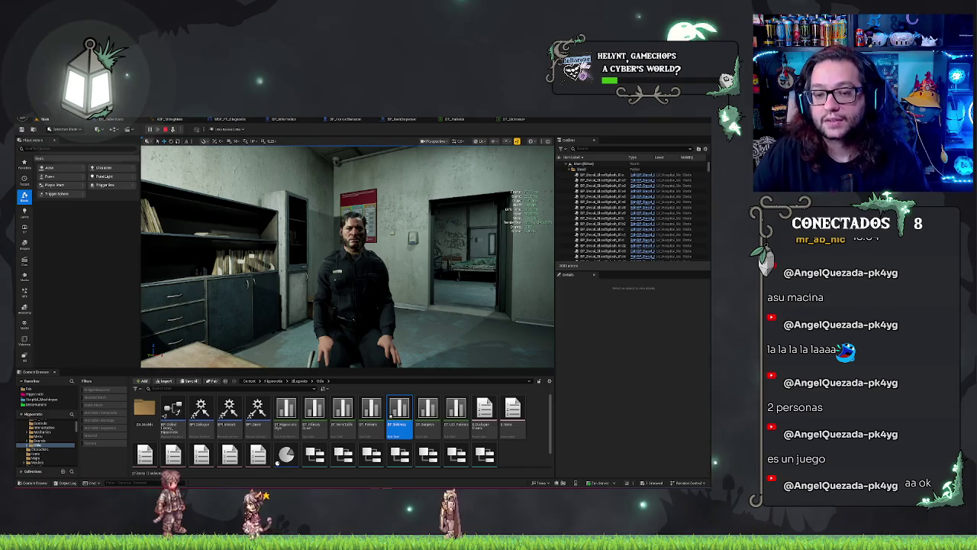
key("Escape")
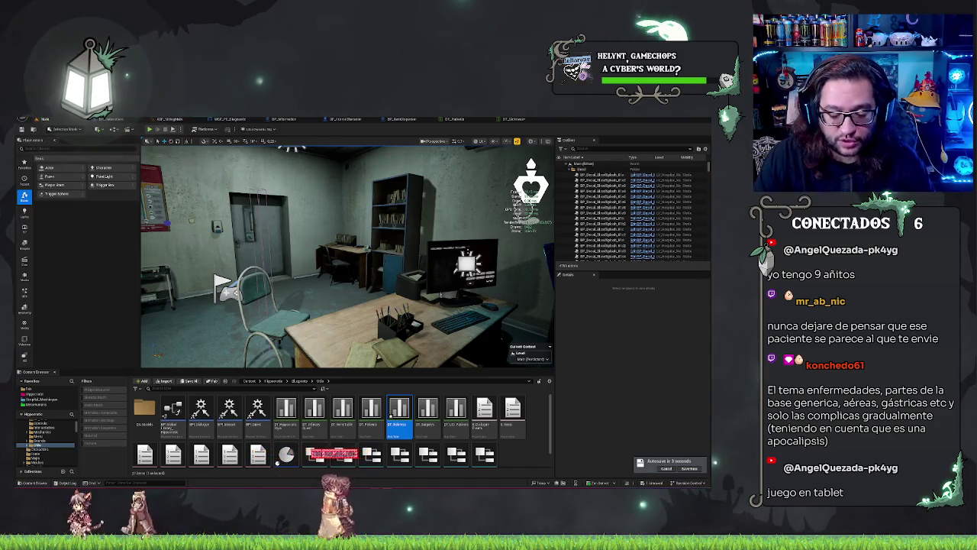
Fly the camera forward until the monitor's diagnosis button grid faces it squarely
key("w")
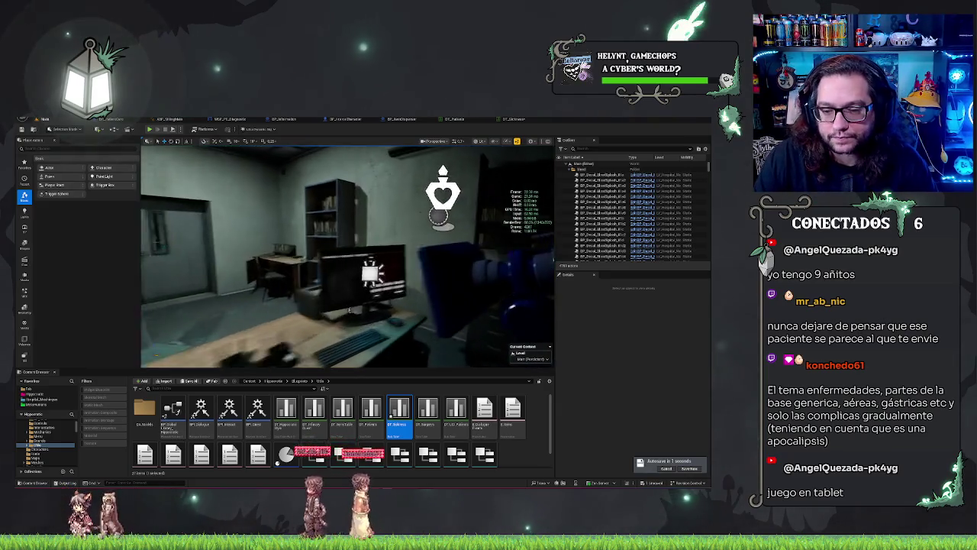
key("w")
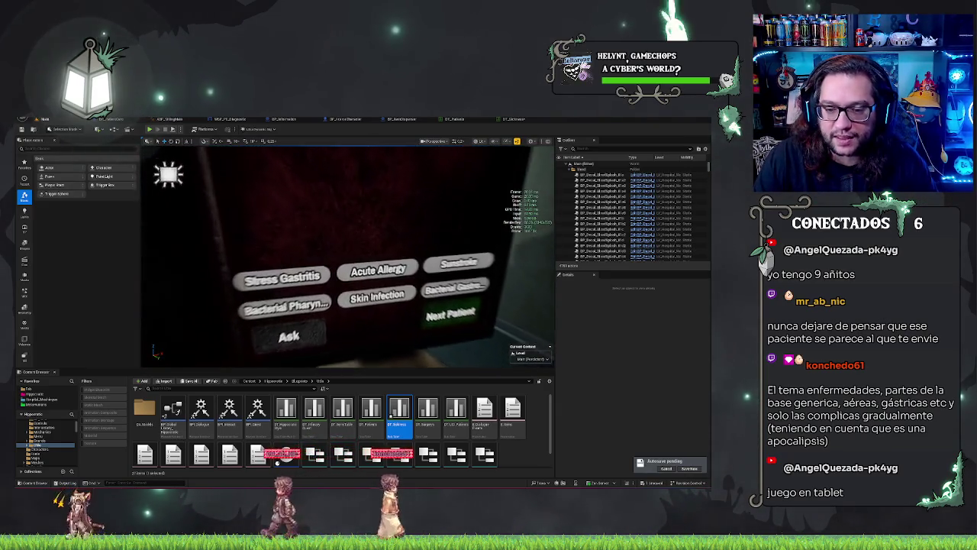
key("w")
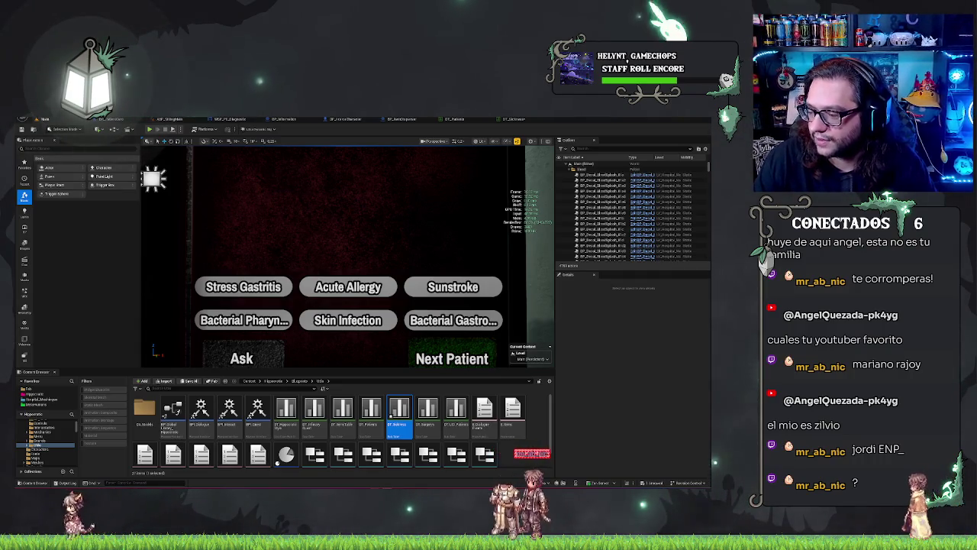
Open the DT_Sickness data table and bring up the first symptom choices
left_click(453, 320)
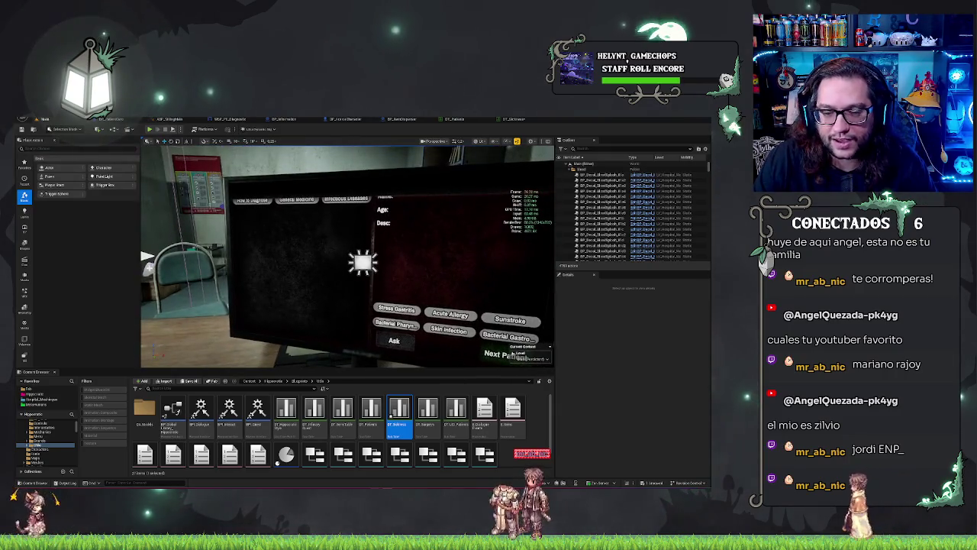
left_click(516, 120)
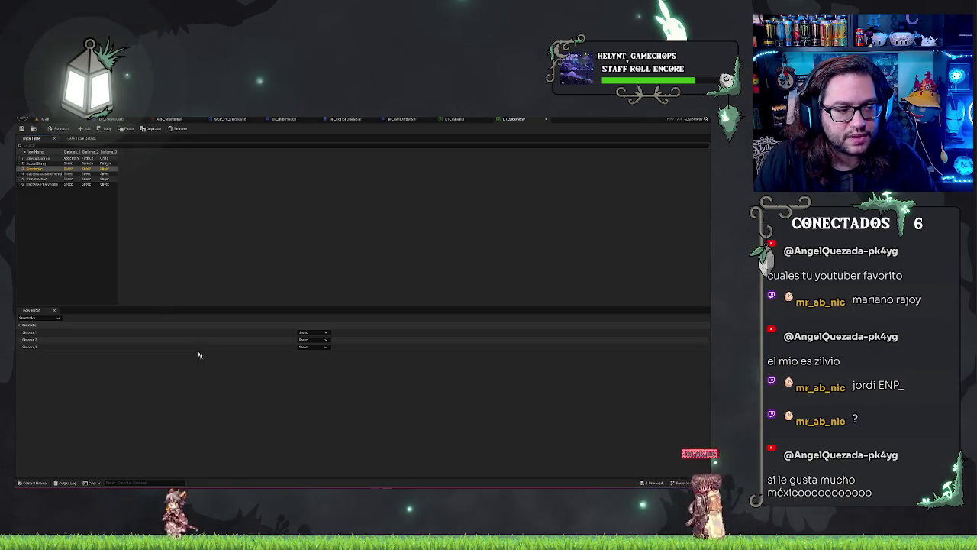
left_click(324, 333)
Give the third sickness row a different second symptom
left_click(307, 337)
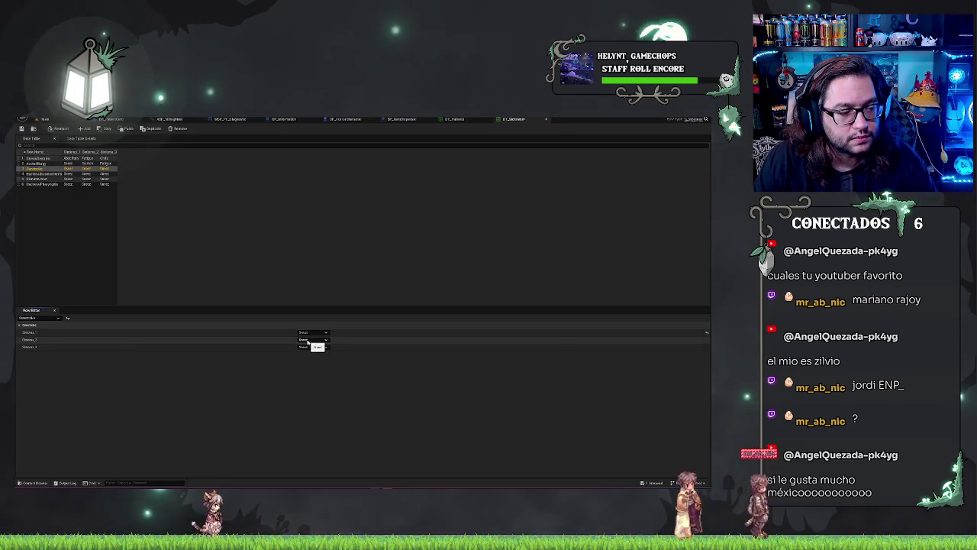
left_click(309, 340)
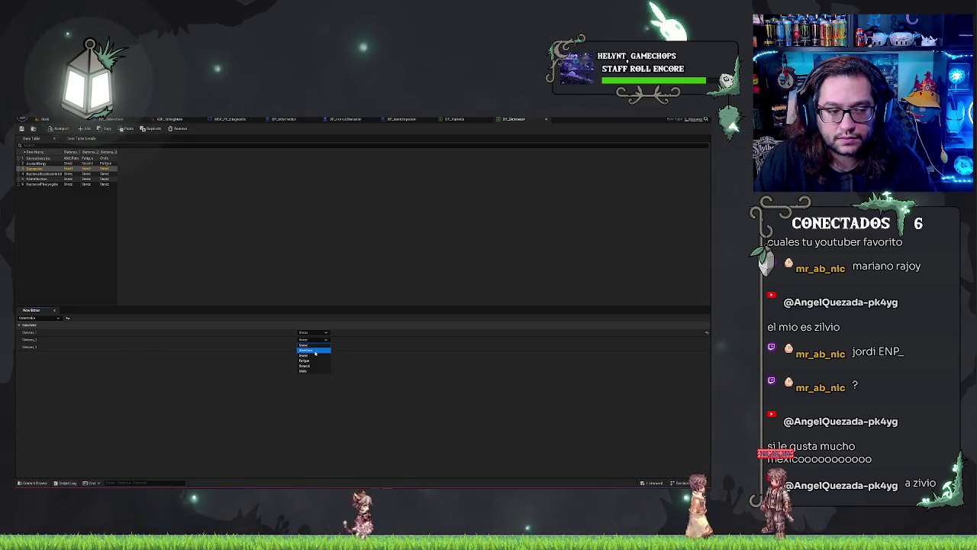
left_click(314, 351)
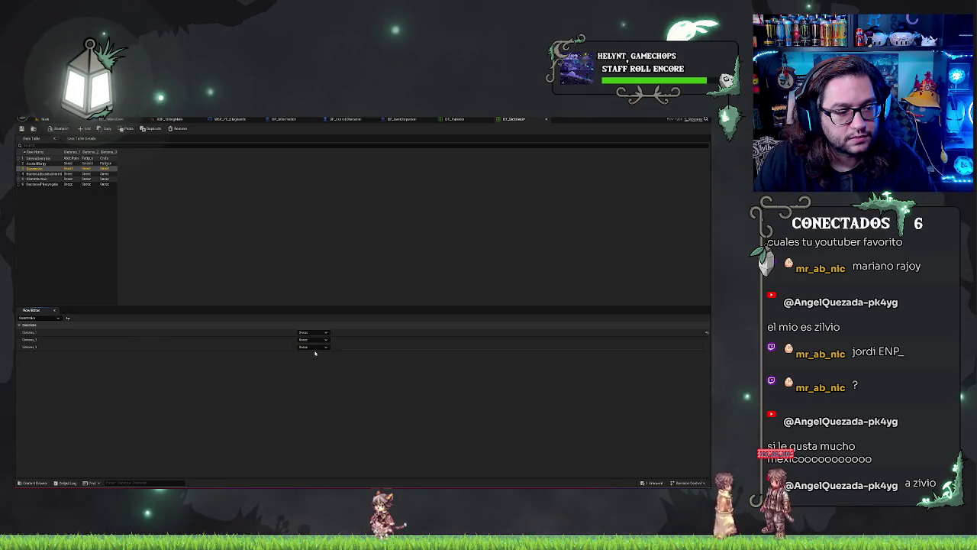
left_click(313, 346)
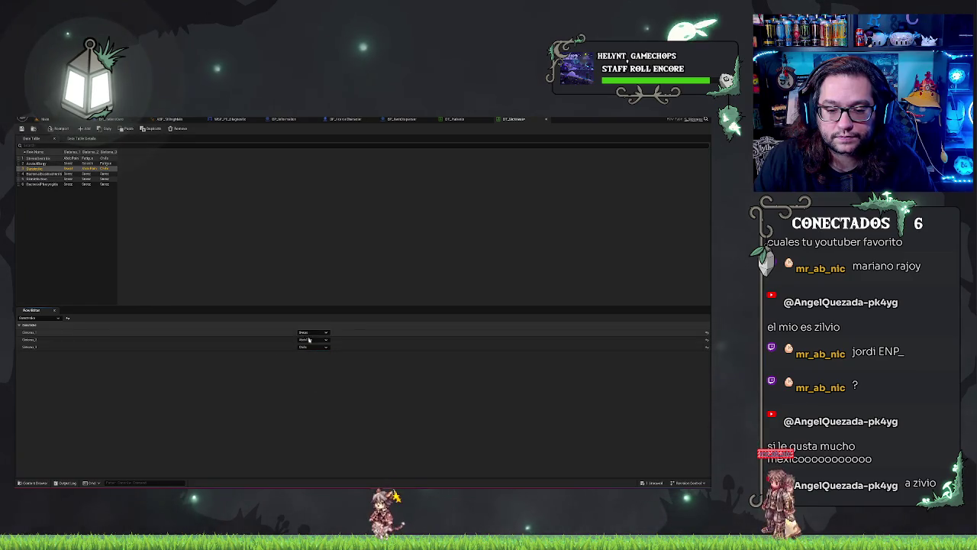
Review the fourth and sixth rows, setting the sixth row's first symptom, then check Stress Gastritis
left_click(44, 173)
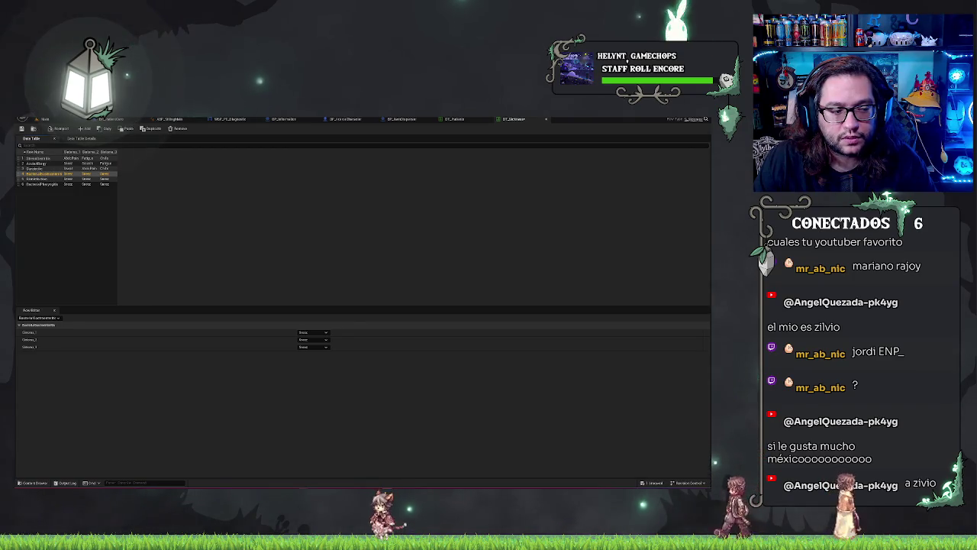
left_click(42, 184)
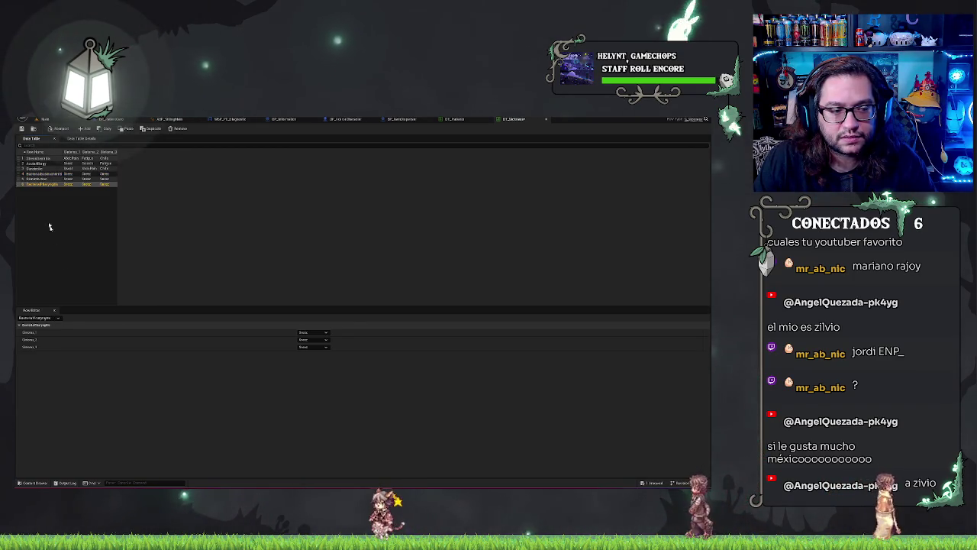
left_click(315, 334)
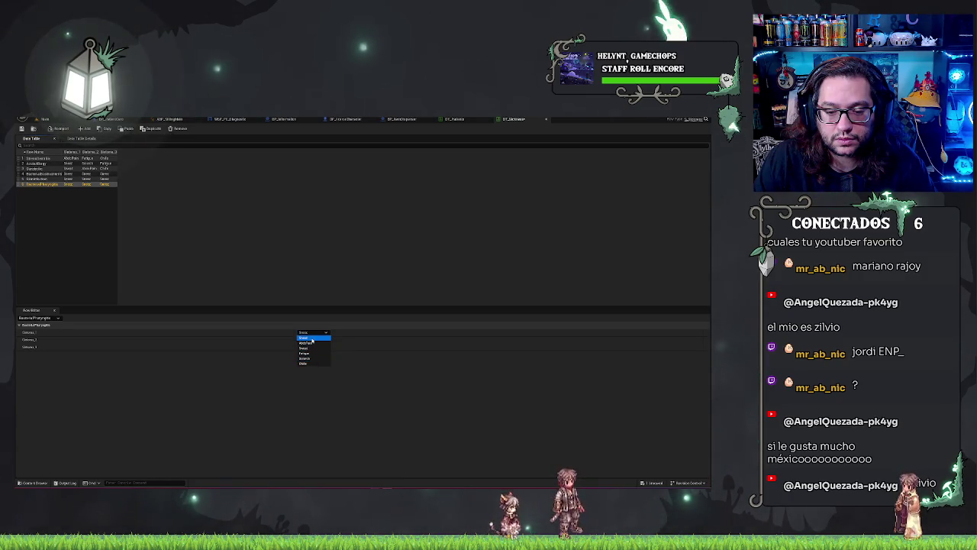
left_click(311, 338)
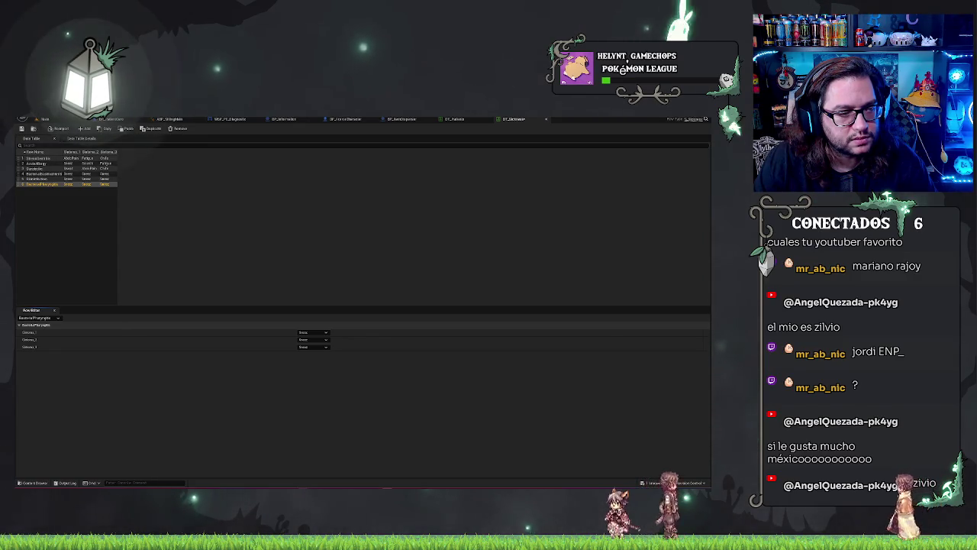
left_click(306, 333)
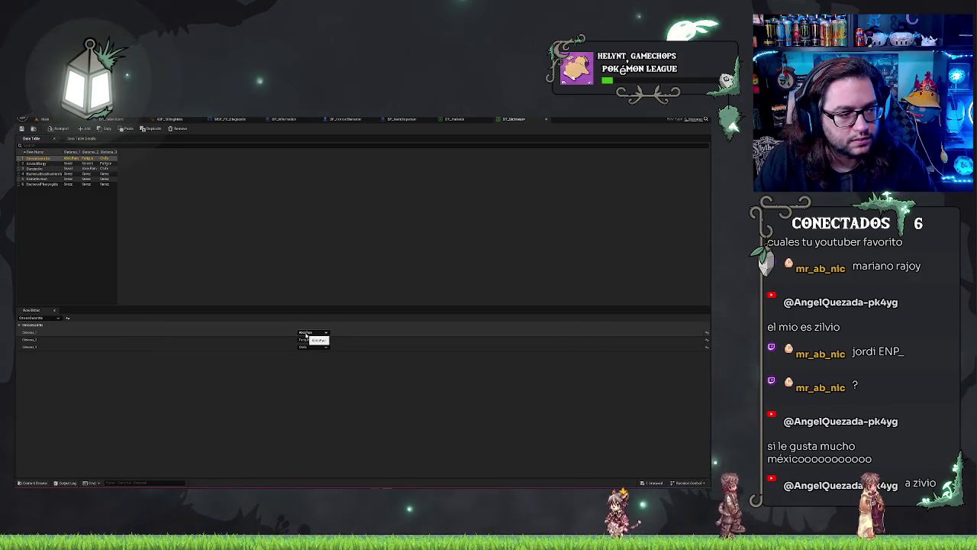
left_click(306, 334)
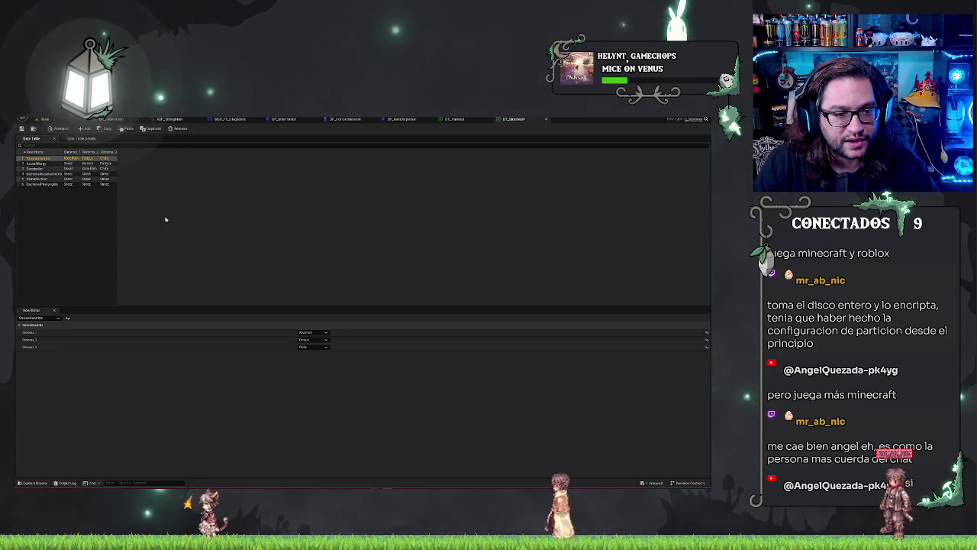
Select the fourth sickness row for editing
left_click(42, 173)
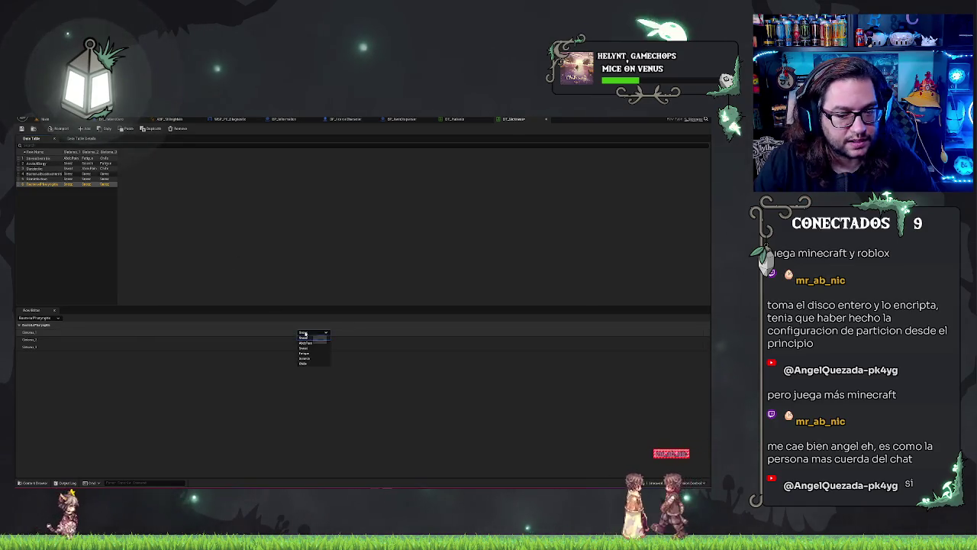
Set the fourth row's third symptom and fill in the fifth row's symptoms
left_click(308, 340)
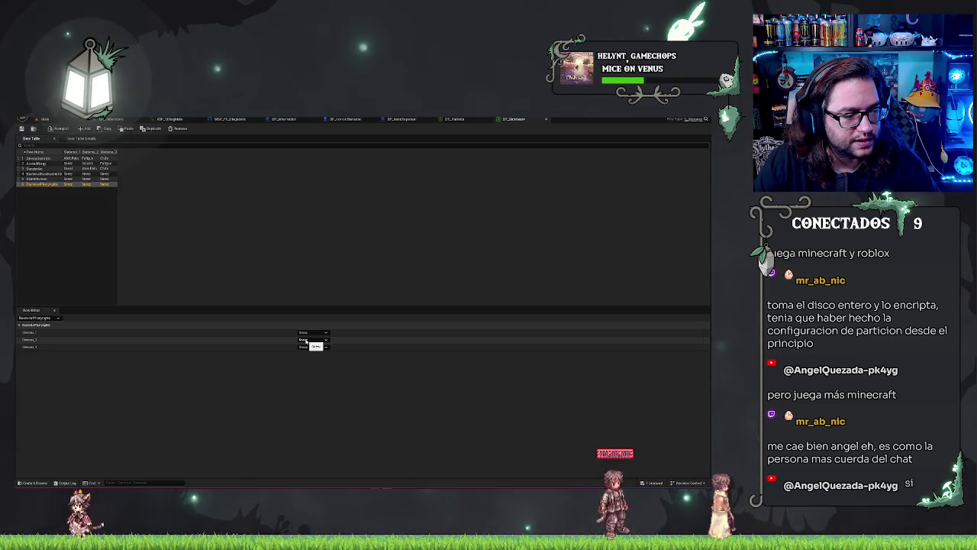
left_click(312, 355)
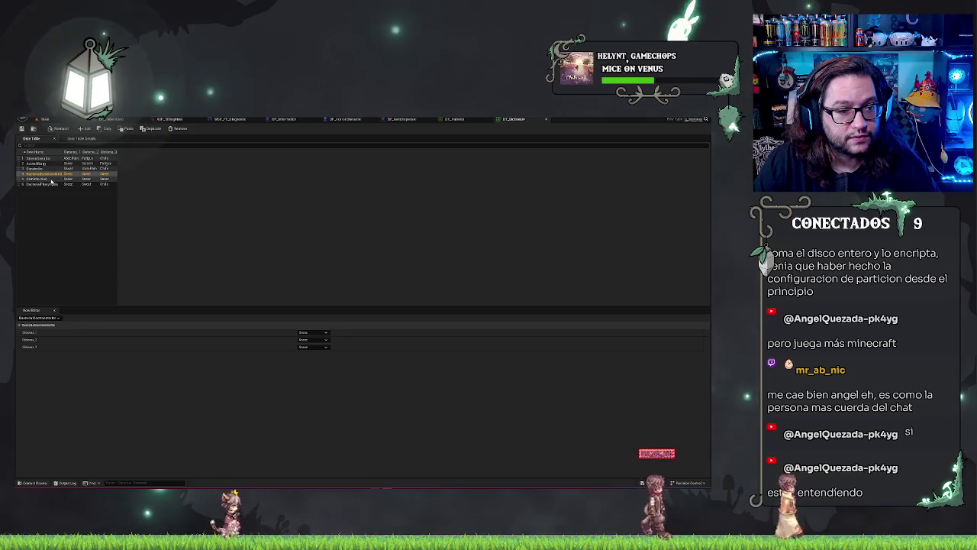
left_click(45, 179)
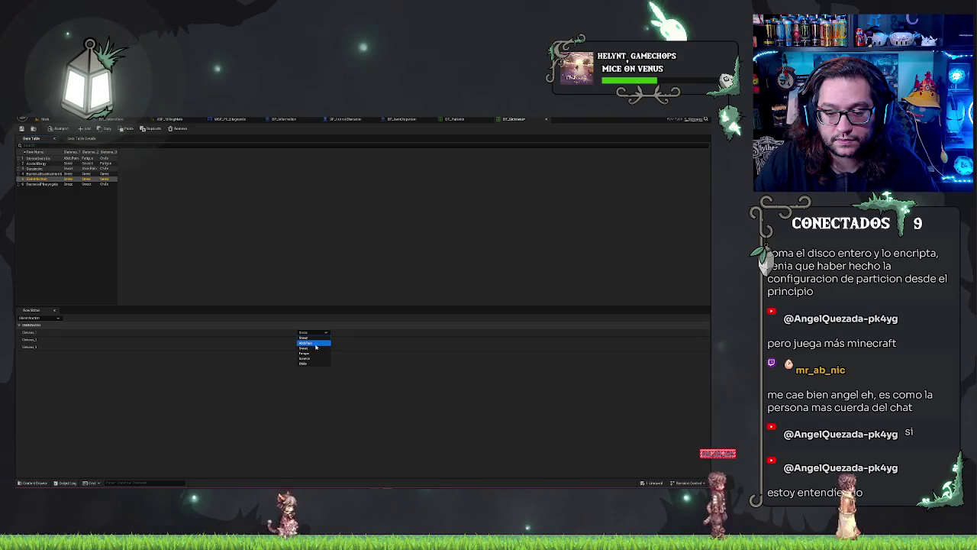
left_click(313, 339)
left_click(305, 365)
left_click(313, 346)
left_click(305, 373)
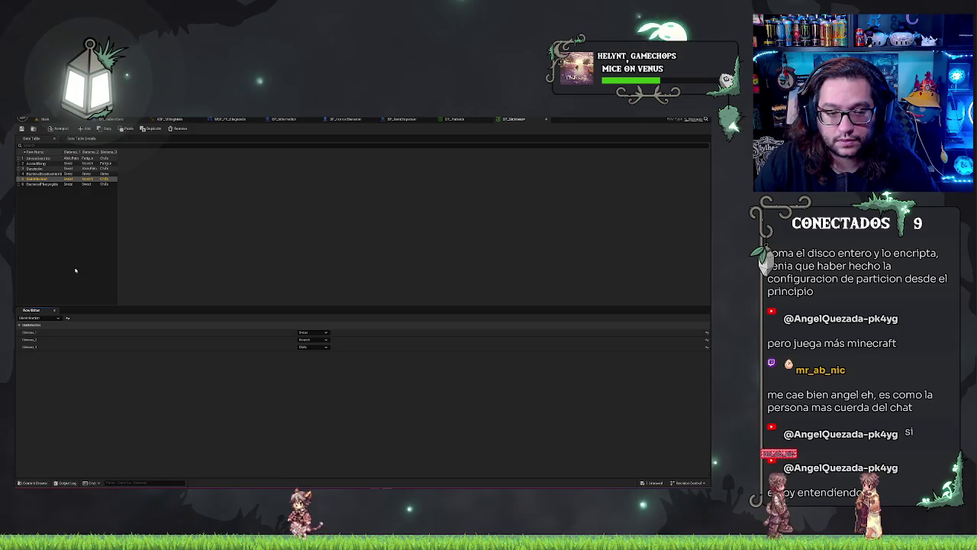
Pick a new second symptom for the sixth sickness row, then deselect it
left_click(36, 185)
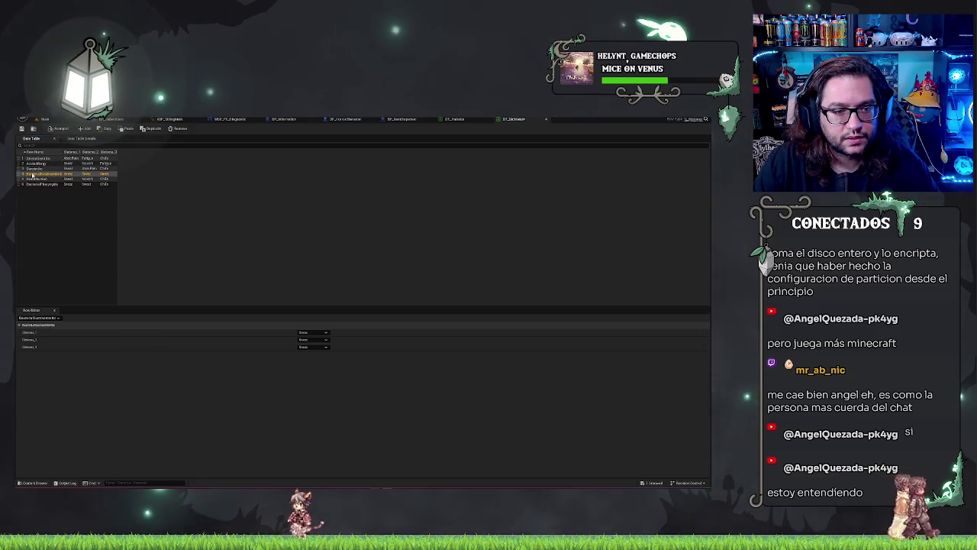
left_click(313, 339)
left_click(309, 351)
left_click(313, 347)
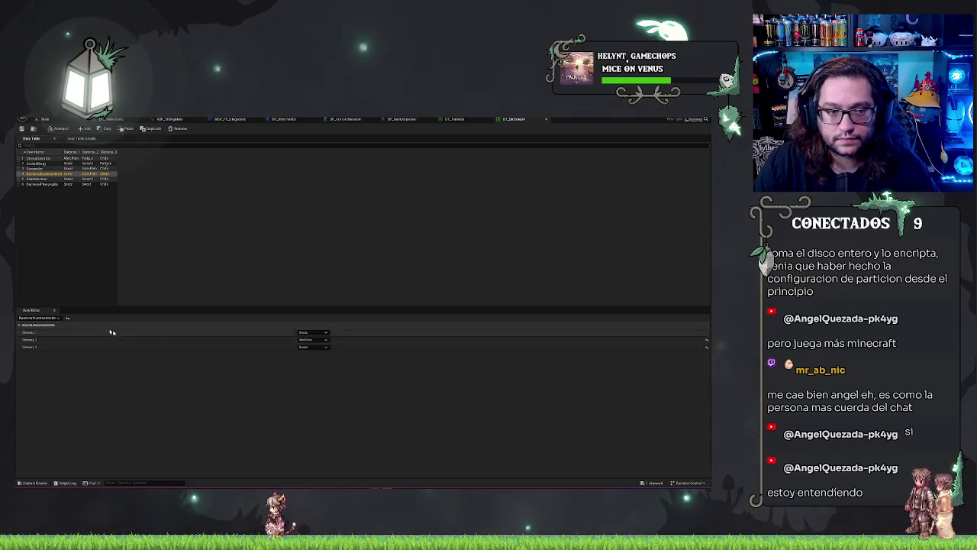
left_click(38, 192)
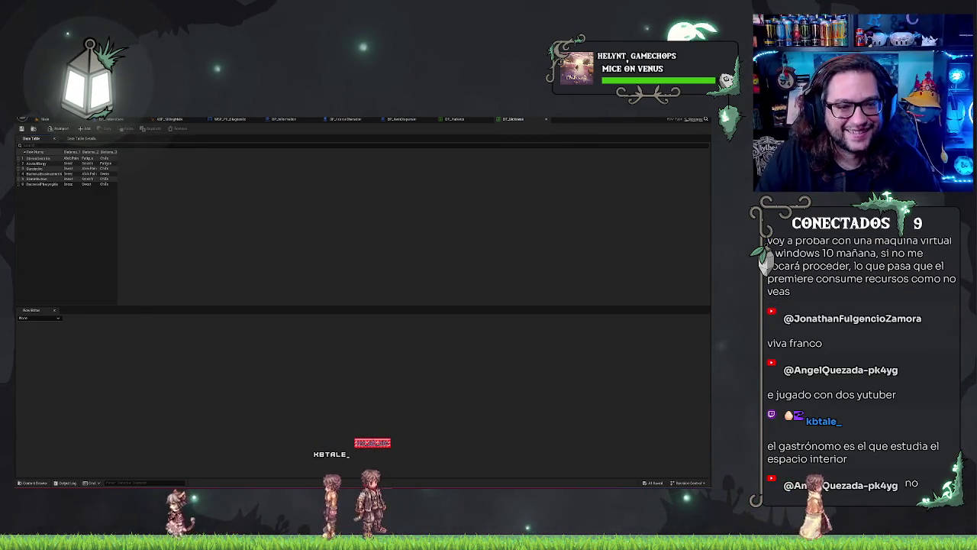
Switch from the DT_Sickness table back to the main level editor showing the office desk scene
left_click(50, 118)
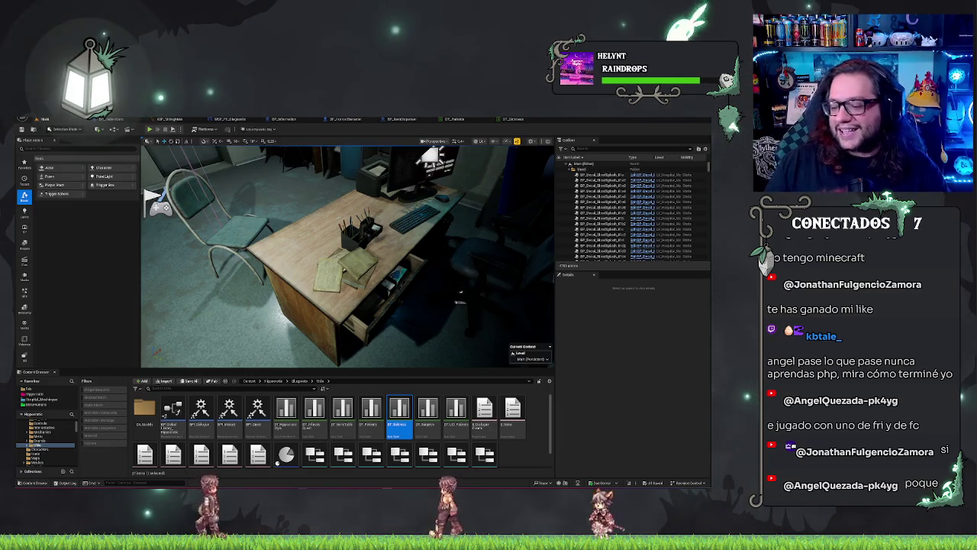
Look around the office, from the chair and door to the desk with the monitor
left_click_drag(461, 290, 397, 290)
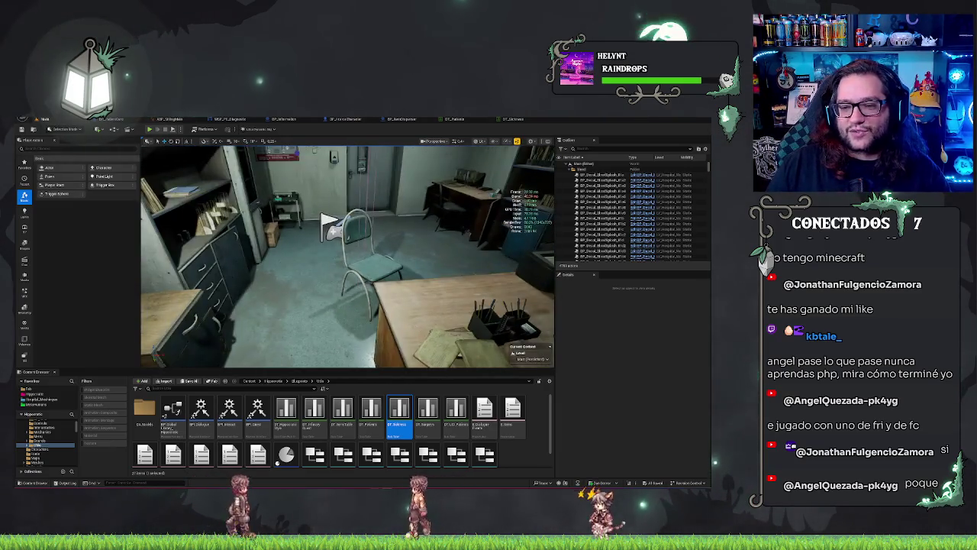
left_click_drag(348, 256, 473, 263)
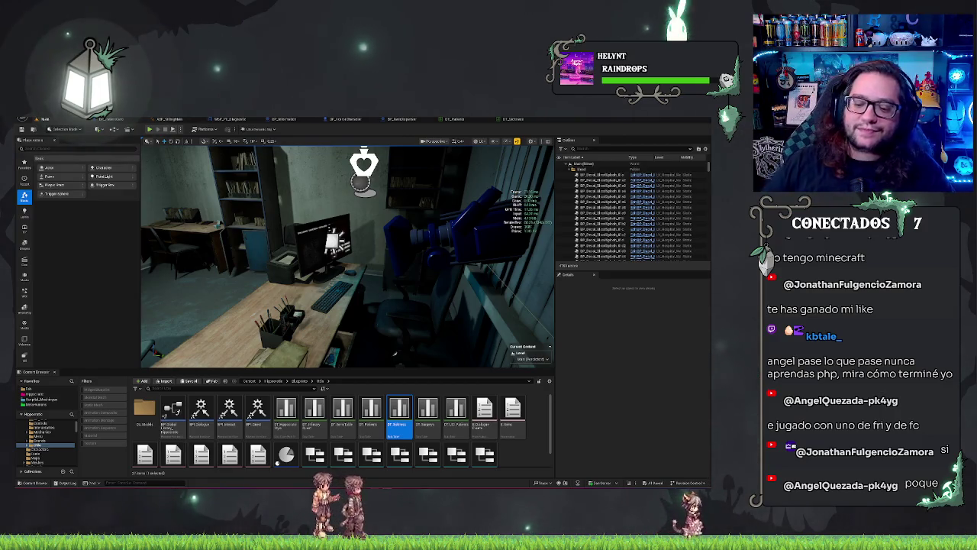
left_click_drag(325, 282, 325, 309)
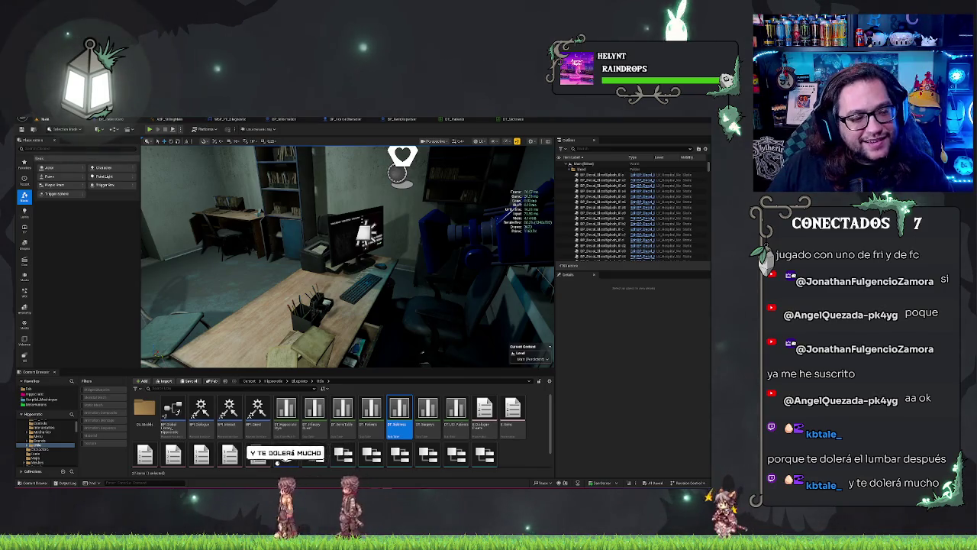
left_click_drag(396, 305, 426, 344)
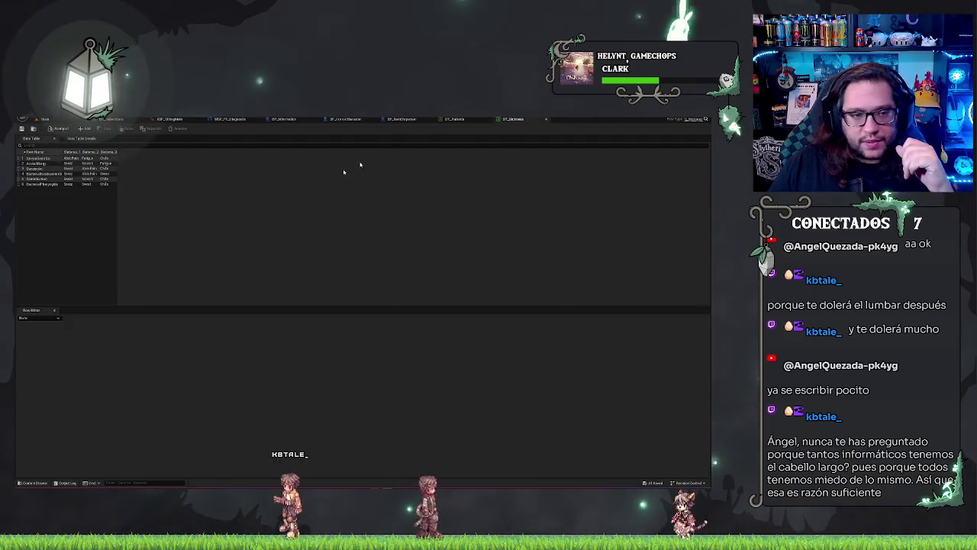
left_click(56, 158)
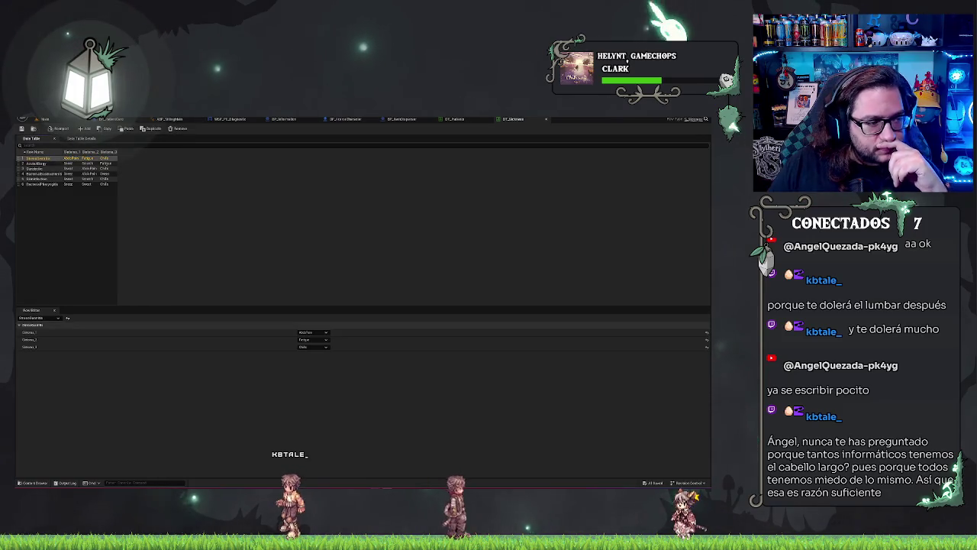
left_click(312, 333)
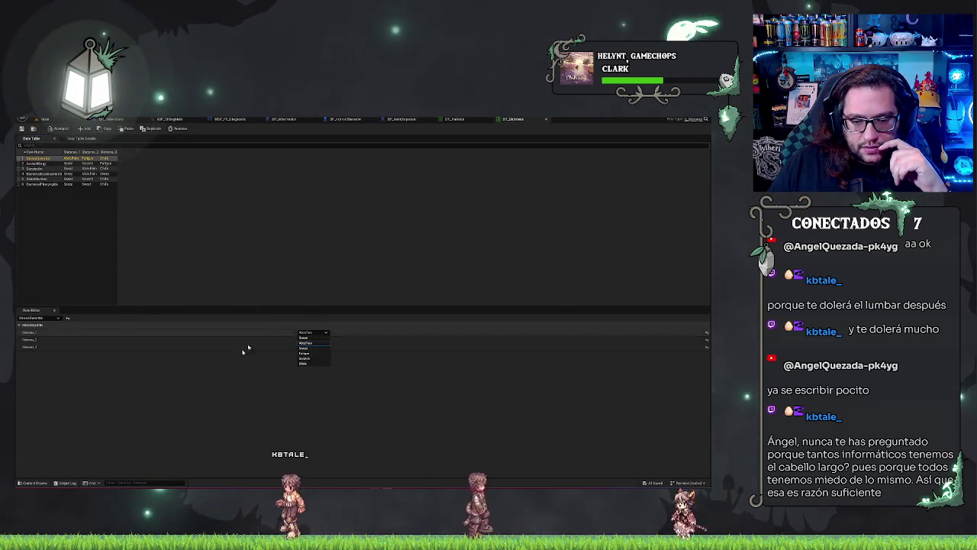
left_click(312, 340)
left_click(315, 339)
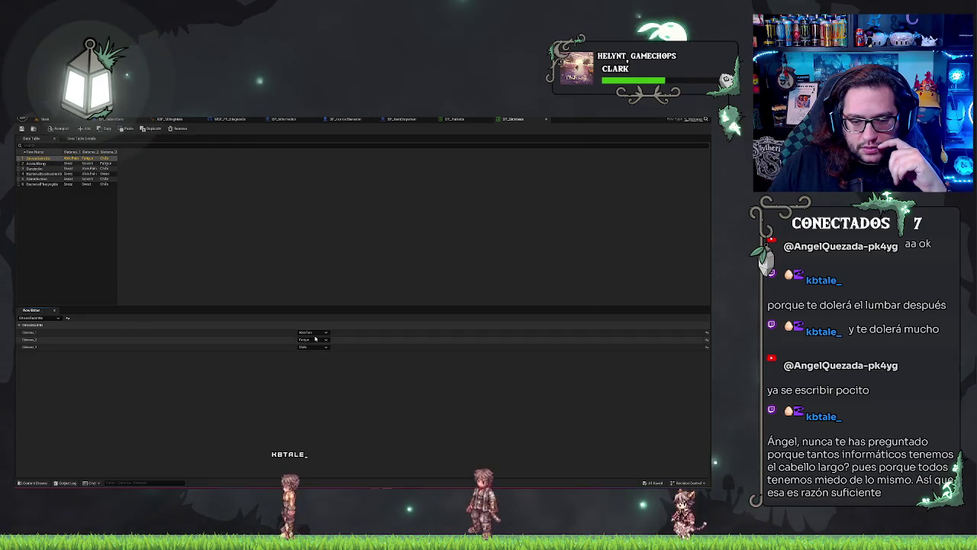
left_click(56, 164)
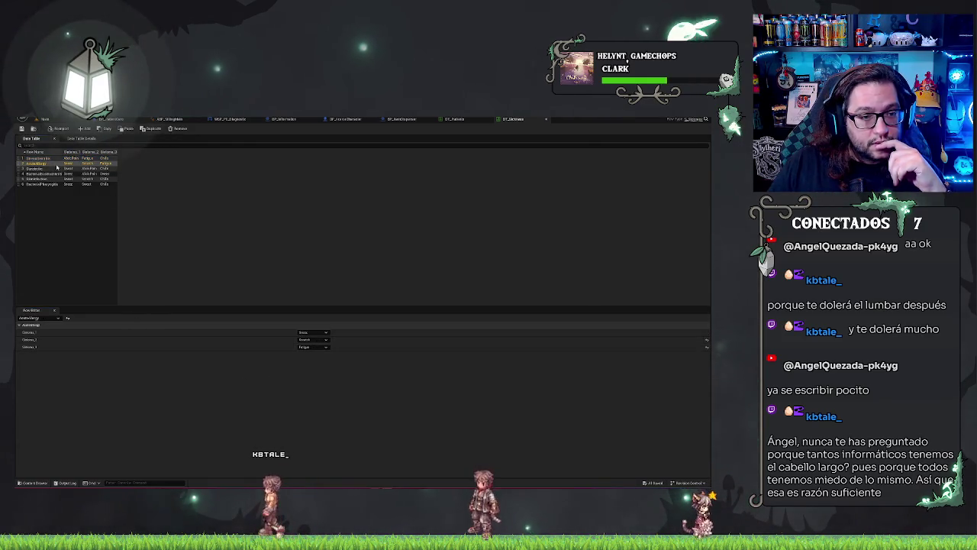
left_click(313, 339)
left_click(323, 345)
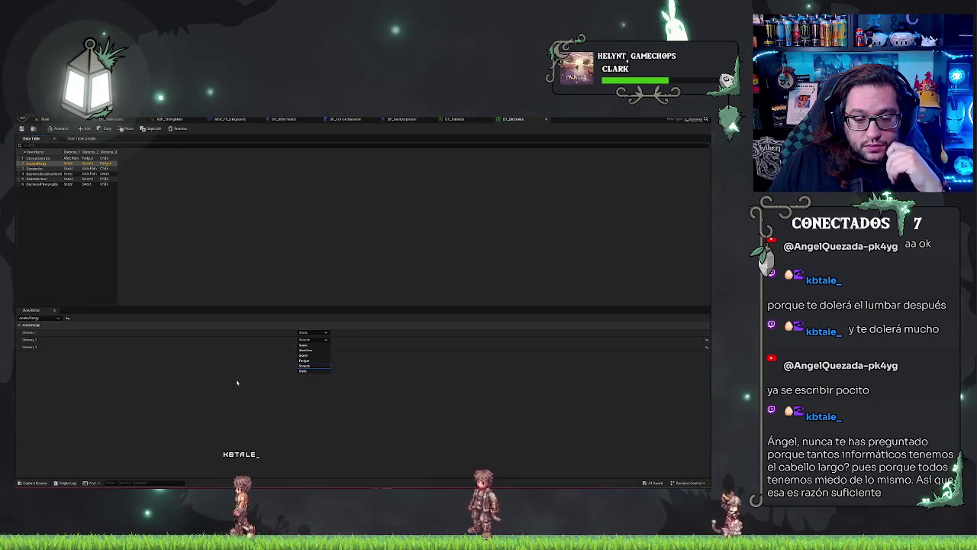
left_click(313, 346)
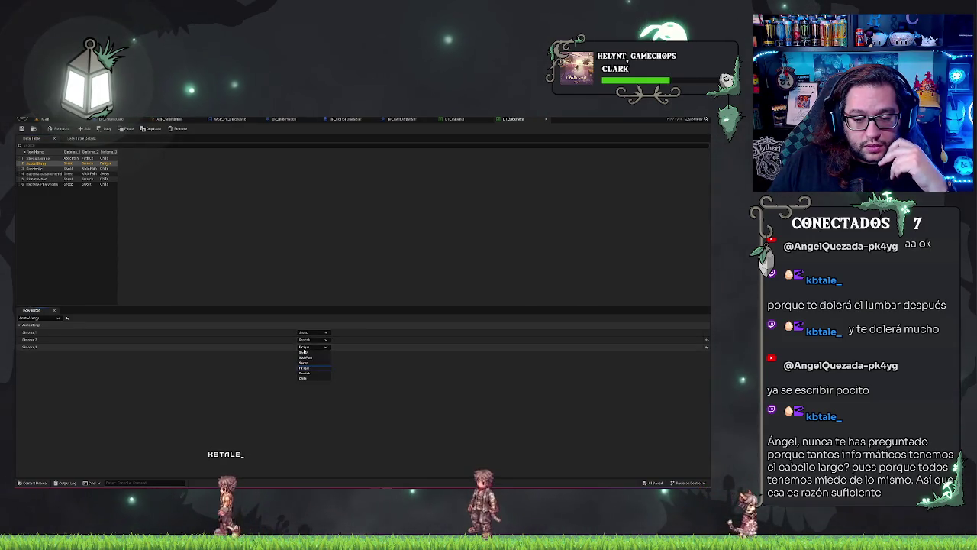
left_click(232, 384)
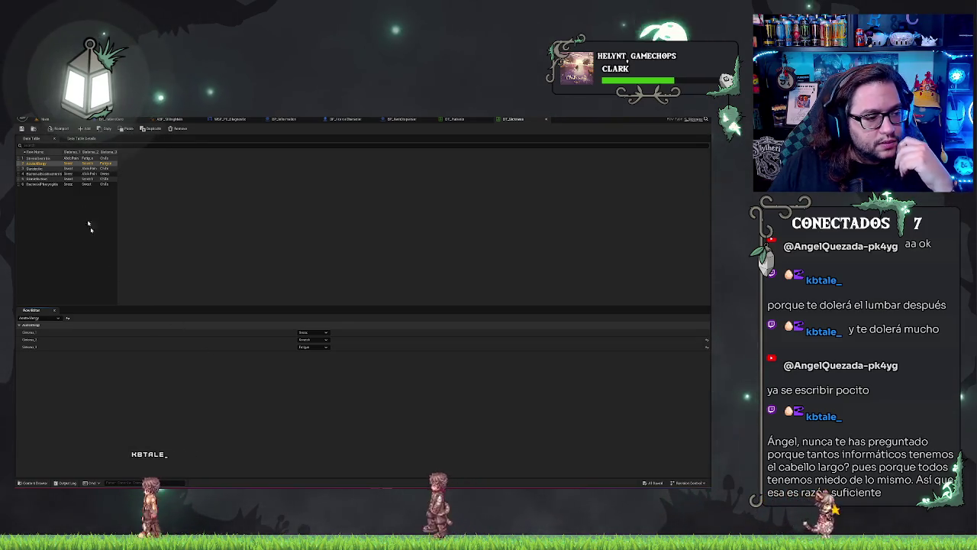
left_click(34, 168)
left_click(307, 338)
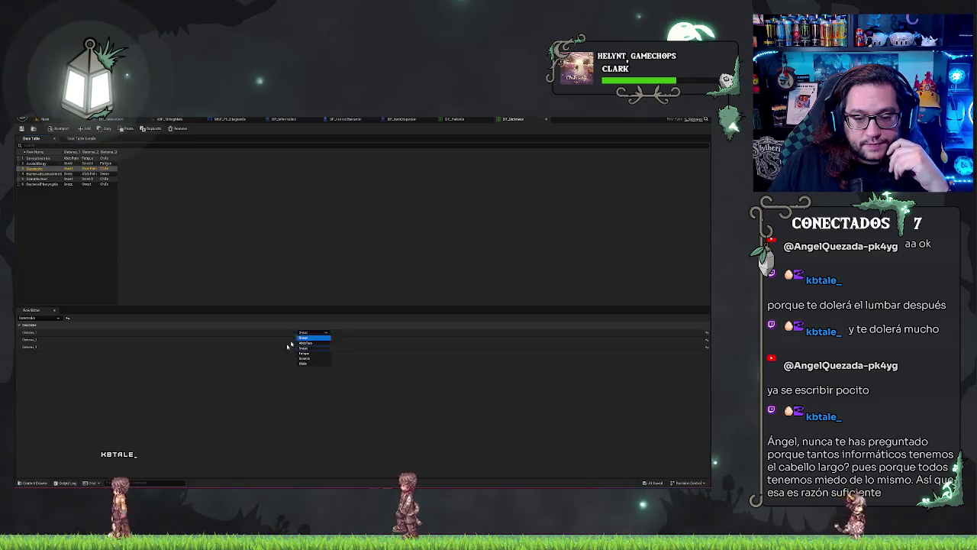
left_click(247, 374)
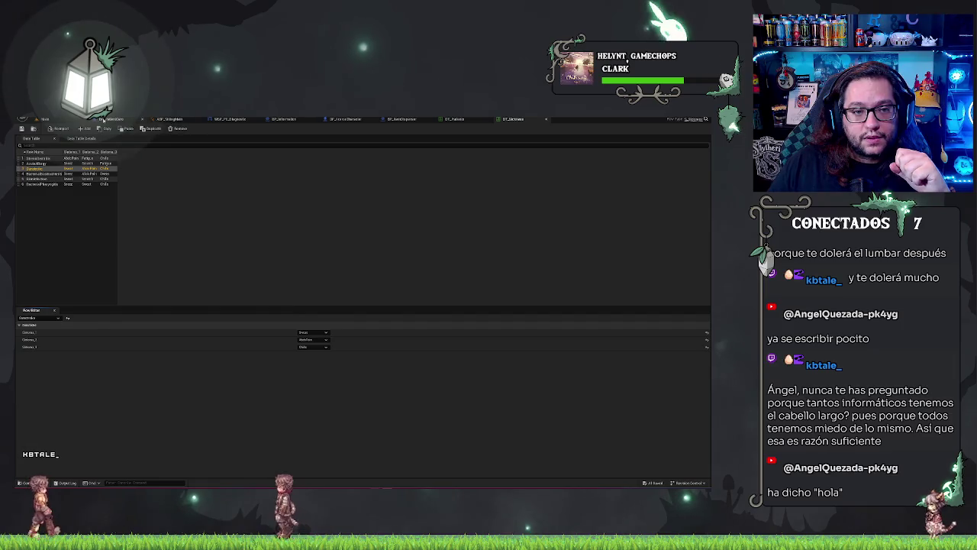
left_click(169, 120)
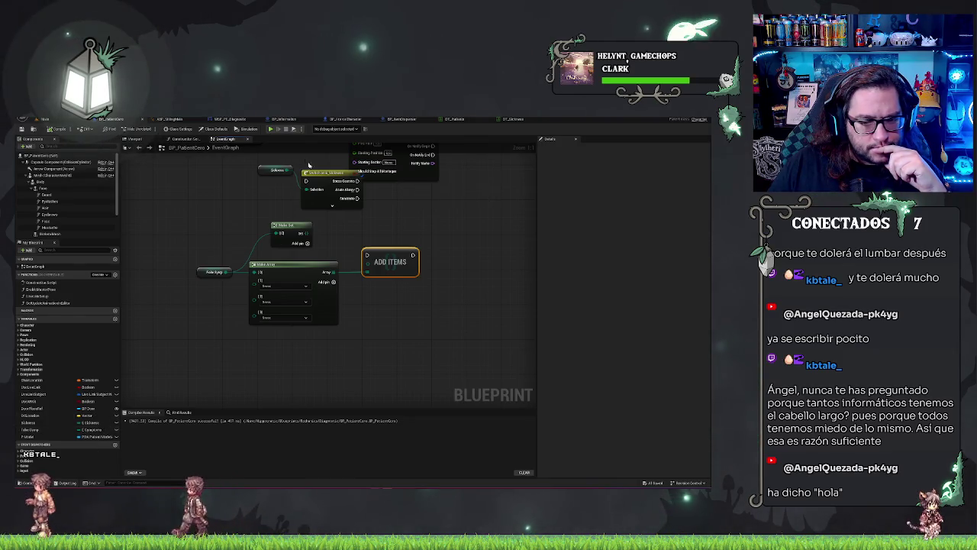
Place the Sickness variable in the event graph and delete the switch node beside Unknown
left_click_drag(34, 422, 219, 371)
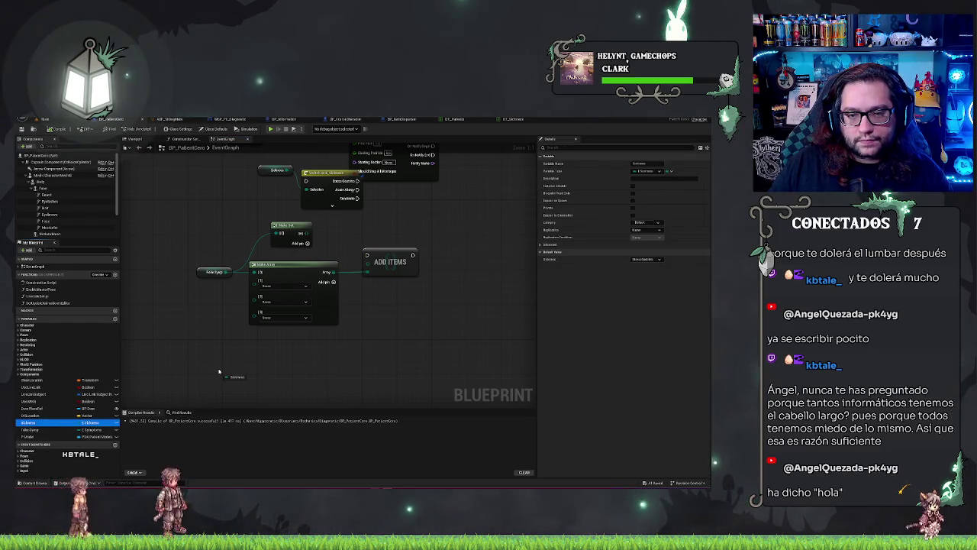
key("Delete")
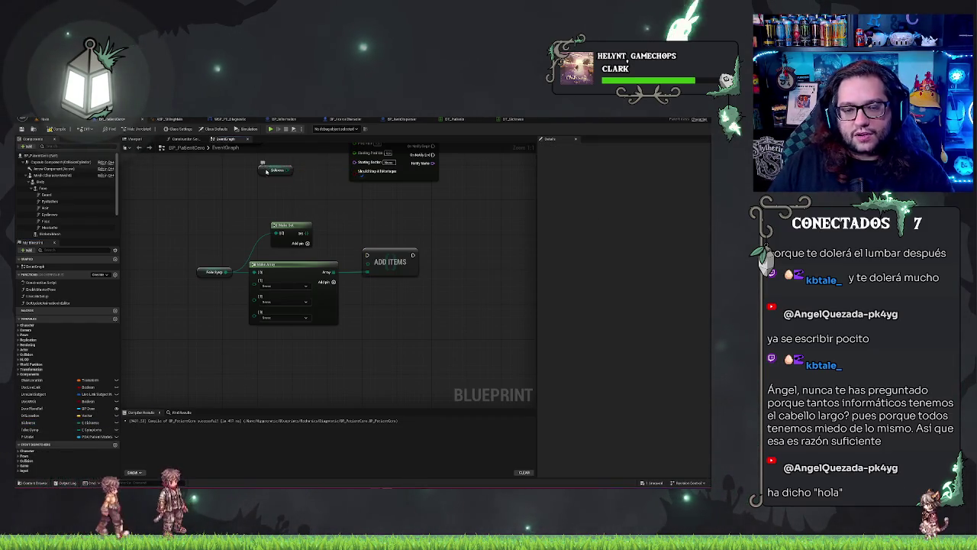
scroll(407, 278, "down", 5)
scroll(425, 336, "up", 6)
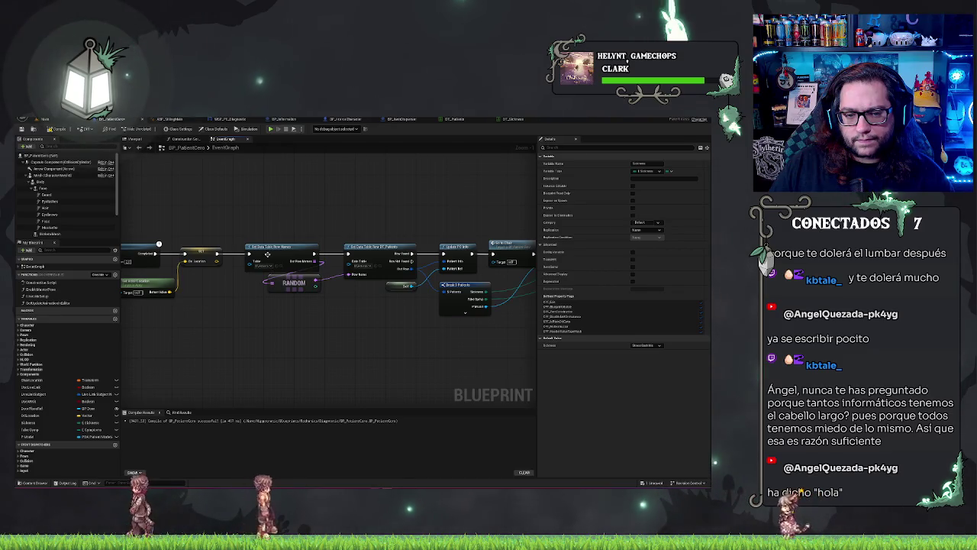
Paste a copy of the Get Data Table Row node next to the Sickness variable
left_click(378, 263)
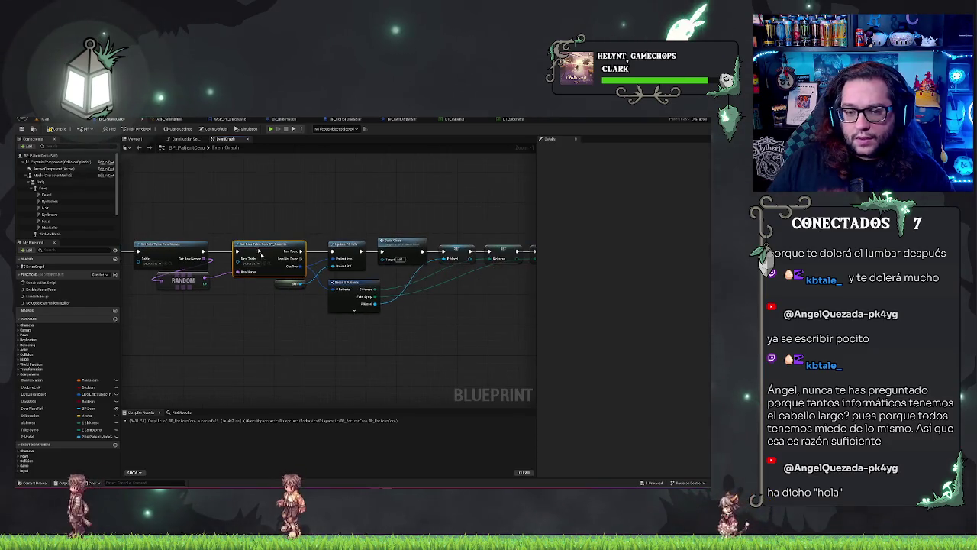
left_click_drag(285, 362, 347, 287)
scroll(348, 287, "down", 5)
scroll(420, 247, "up", 5)
left_click_drag(426, 266, 473, 343)
key("ctrl+v")
left_click_drag(326, 326, 373, 283)
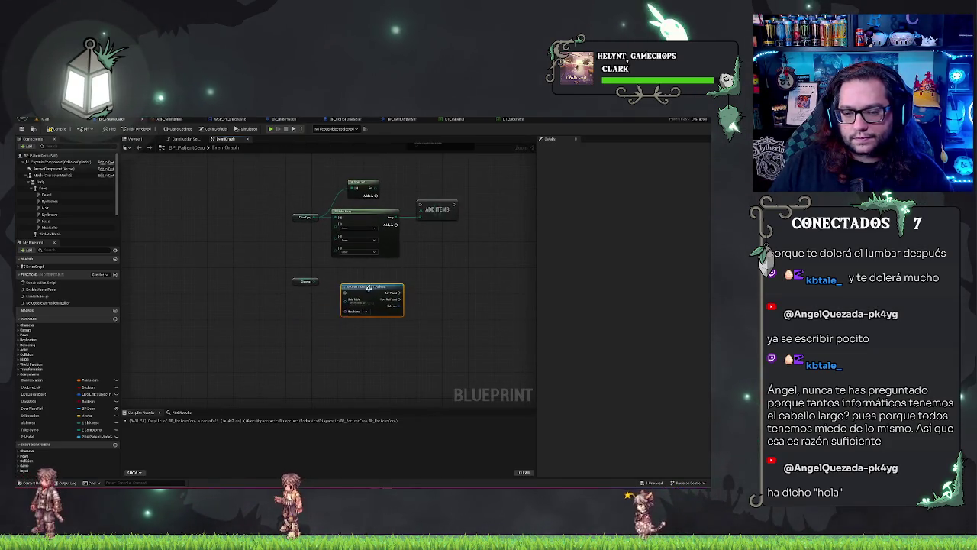
scroll(336, 297, "up", 2)
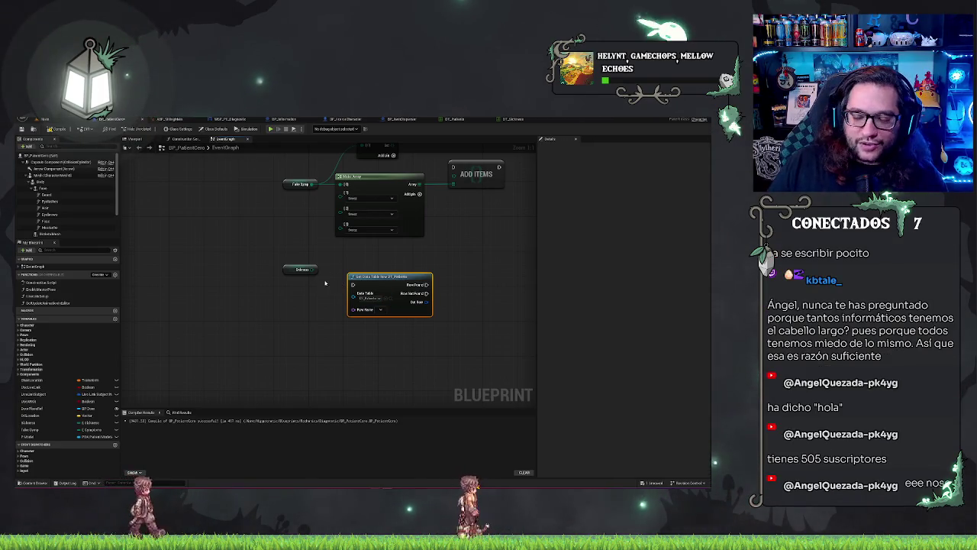
left_click_drag(312, 296, 272, 335)
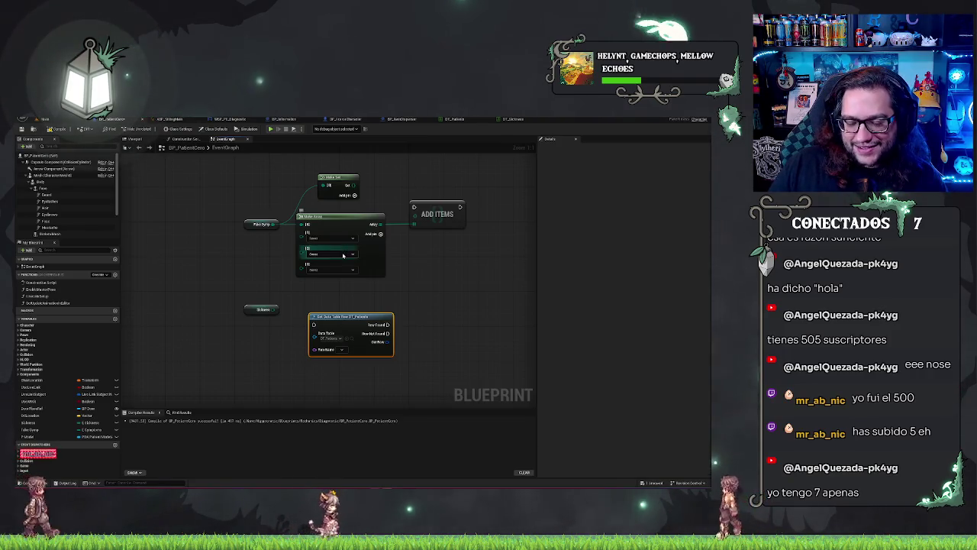
mouse_move(277, 309)
left_mouse_down()
mouse_move(321, 336)
mouse_move(316, 349)
mouse_move(242, 353)
left_mouse_up()
Add a Sickness enum-to-name conversion into Row Name, then line up and shift the three nodes right
type("skin")
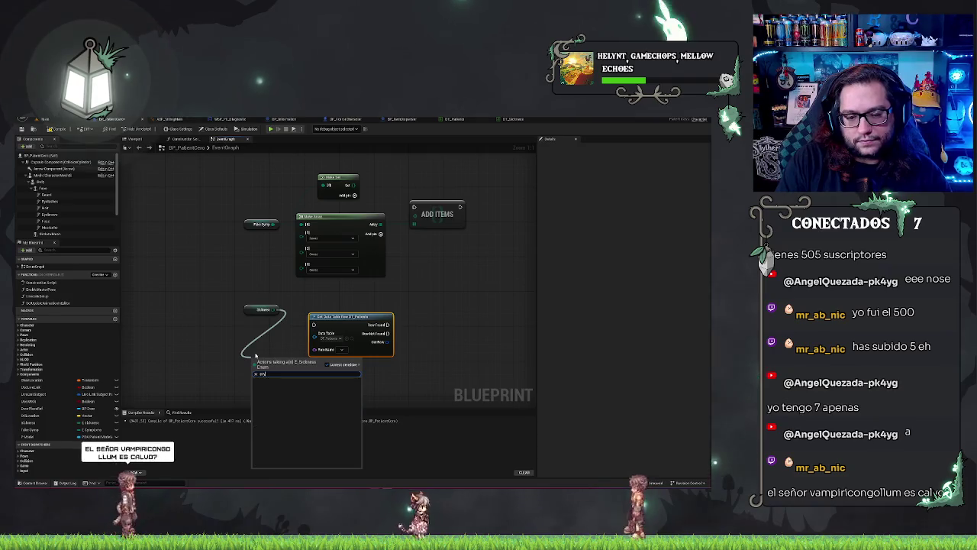
type("enum")
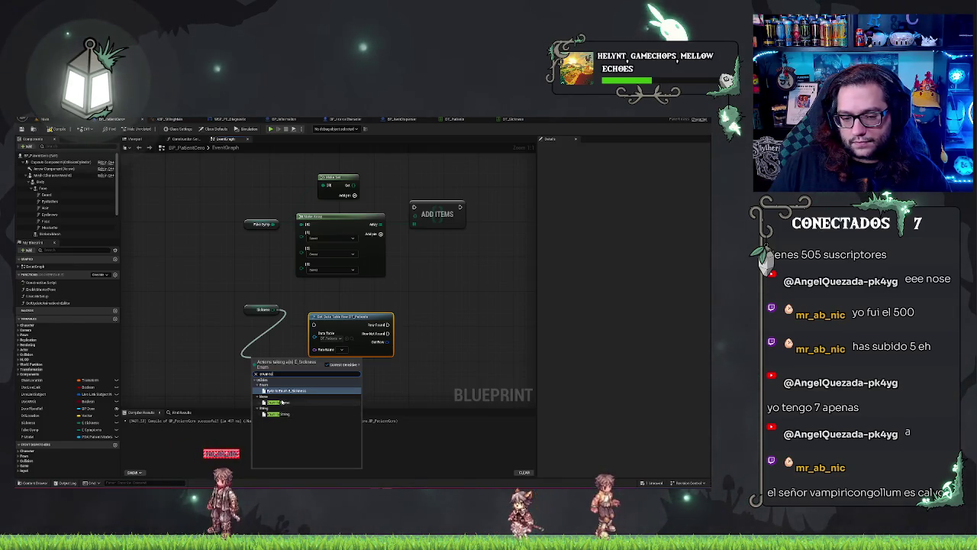
left_click(281, 402)
mouse_move(267, 361)
left_mouse_down()
mouse_move(271, 346)
mouse_move(286, 348)
left_mouse_up()
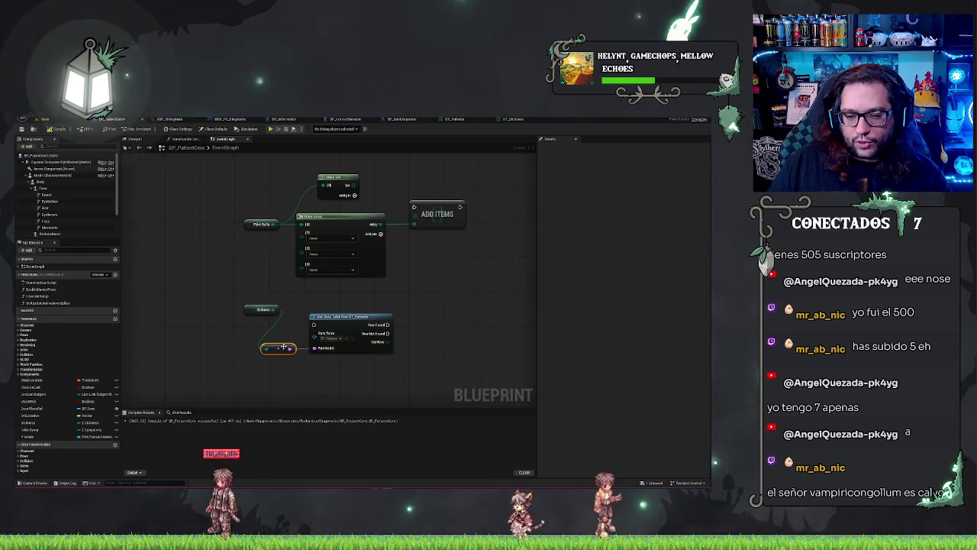
left_click(329, 336)
left_click(428, 333)
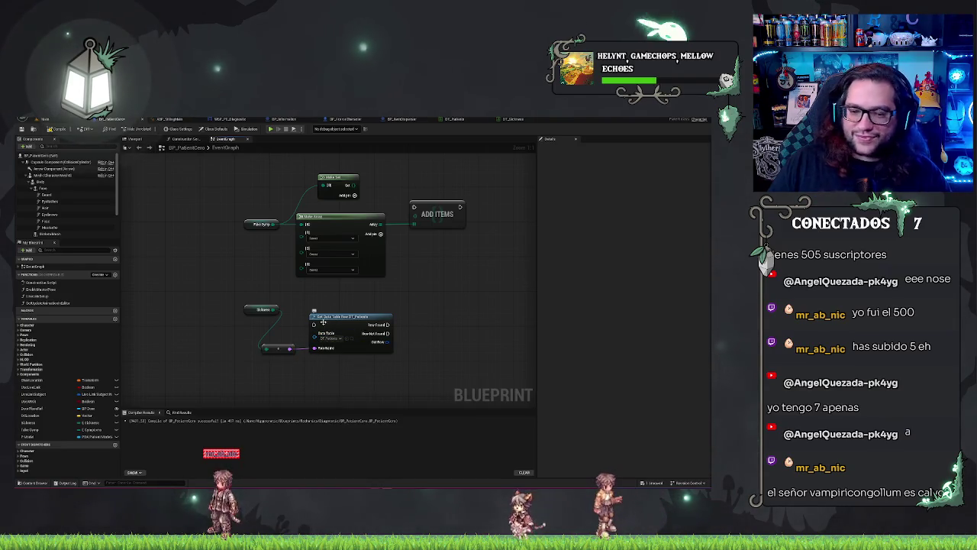
left_click_drag(252, 310, 225, 345)
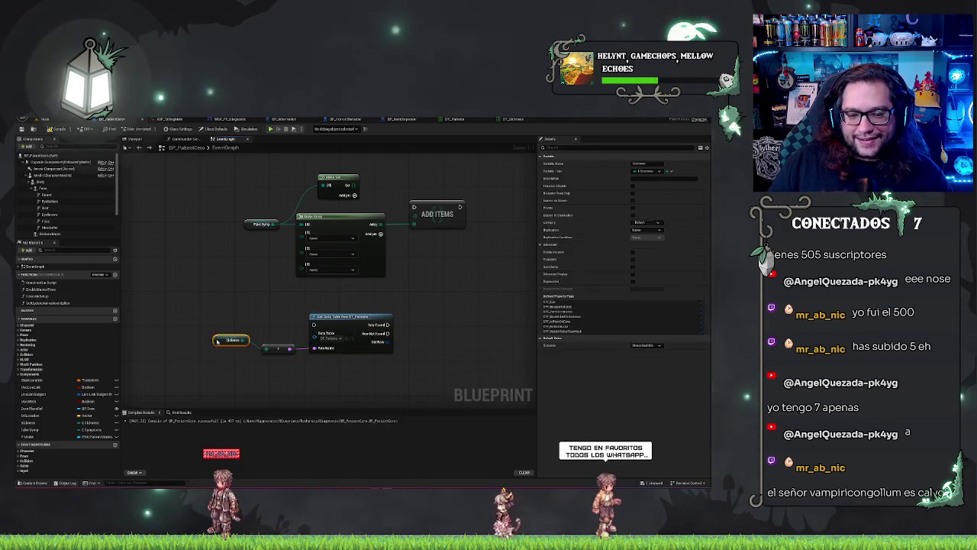
left_click_drag(200, 308, 392, 371)
mouse_move(393, 318)
left_mouse_down()
mouse_move(462, 321)
mouse_move(465, 303)
mouse_move(425, 294)
left_mouse_up()
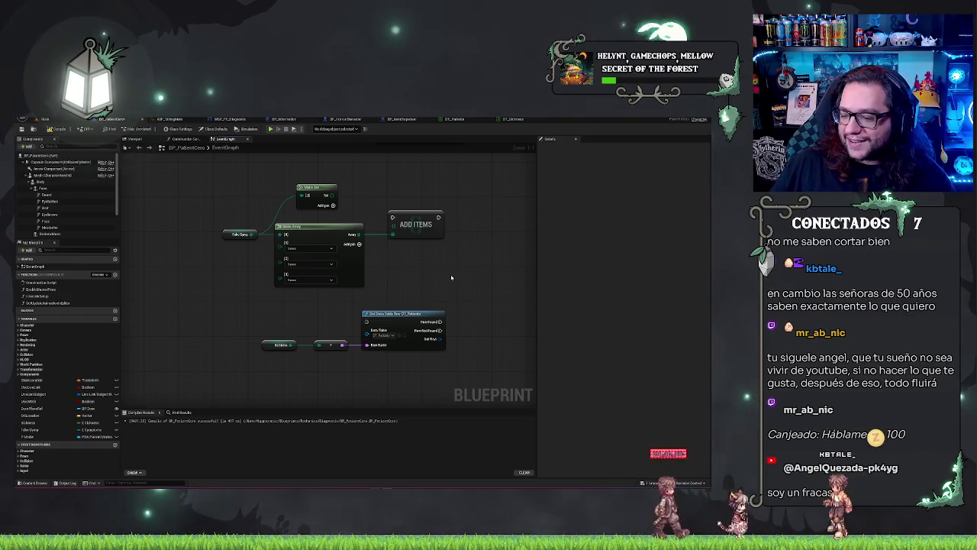
mouse_move(445, 274)
left_mouse_down()
mouse_move(429, 230)
mouse_move(431, 293)
left_mouse_up()
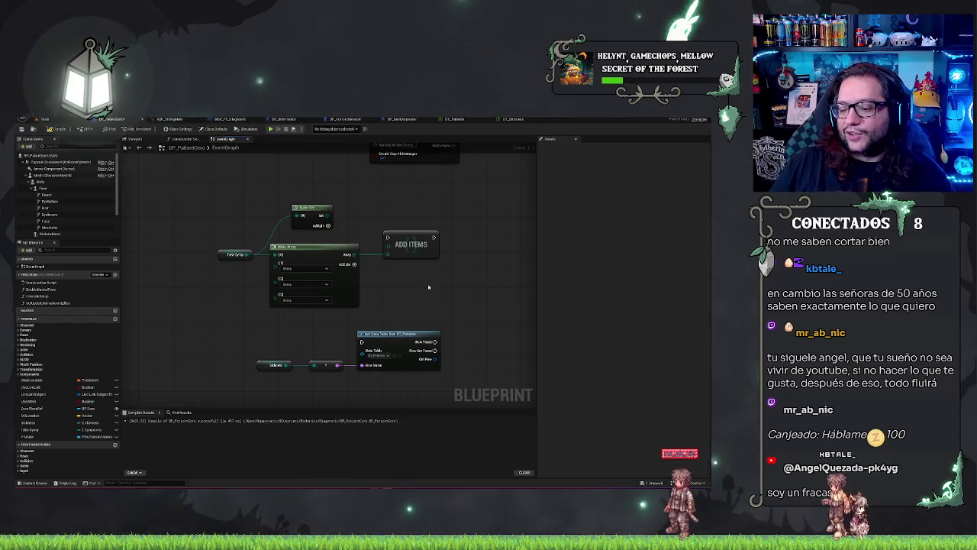
mouse_move(396, 355)
left_mouse_down()
mouse_move(399, 317)
mouse_move(426, 275)
left_mouse_up()
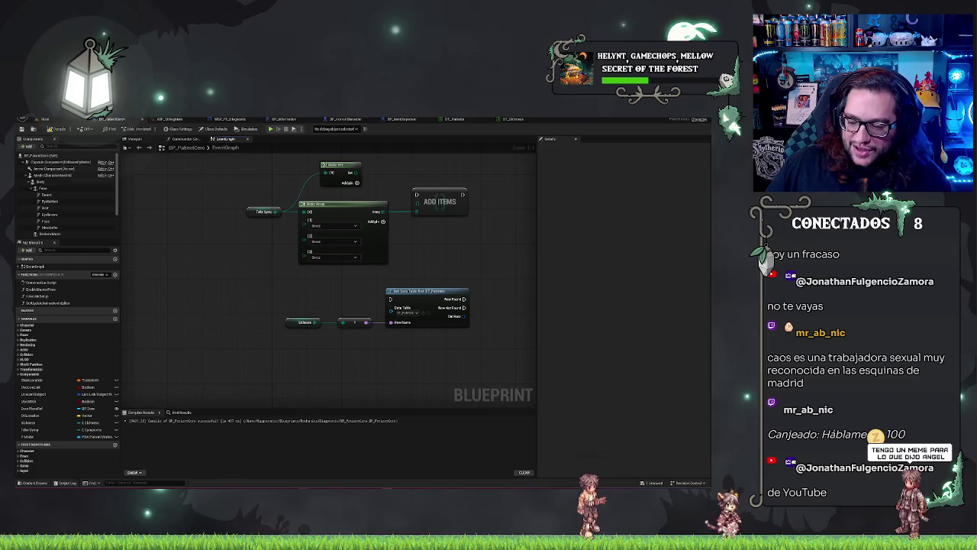
left_click_drag(257, 289, 374, 328)
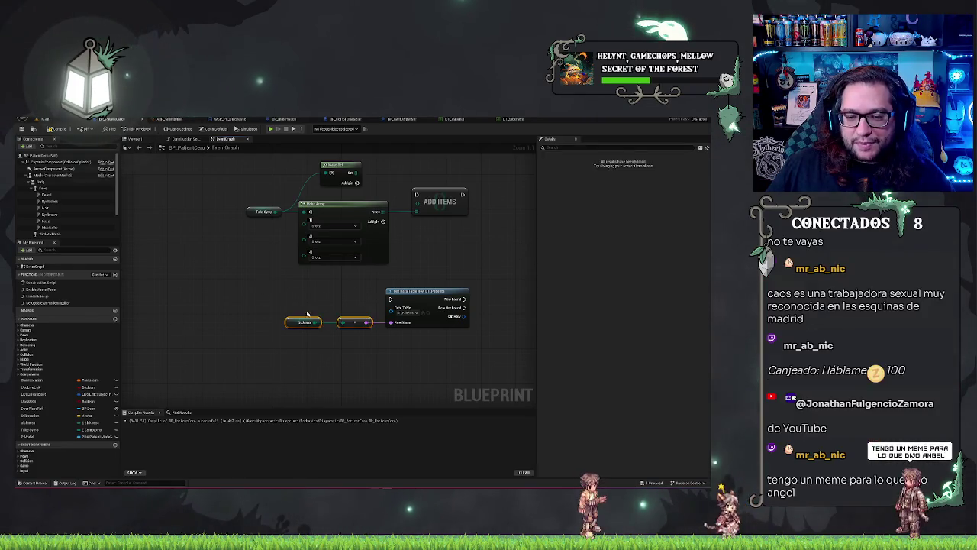
left_click(298, 320)
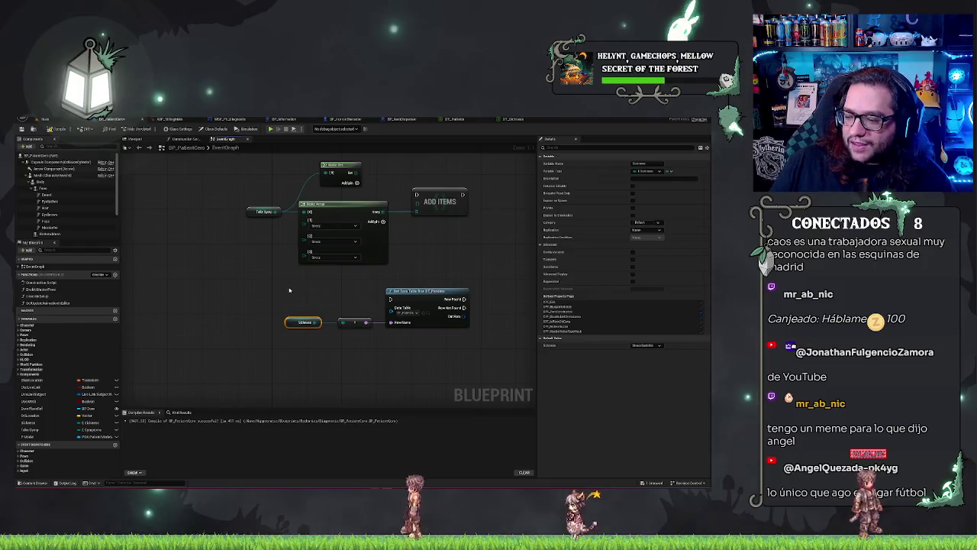
left_click(259, 303)
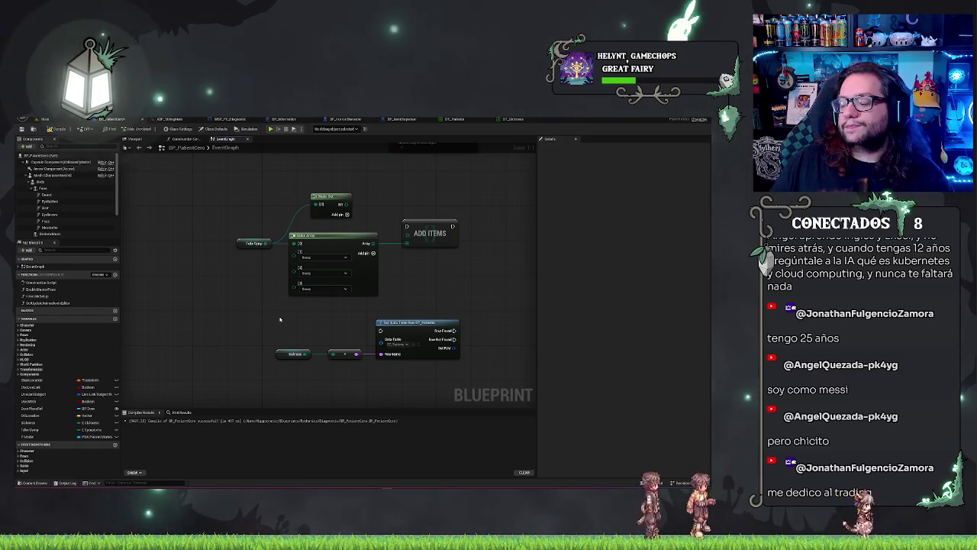
mouse_move(345, 329)
left_mouse_down()
mouse_move(297, 349)
mouse_move(358, 373)
mouse_move(426, 251)
left_mouse_up()
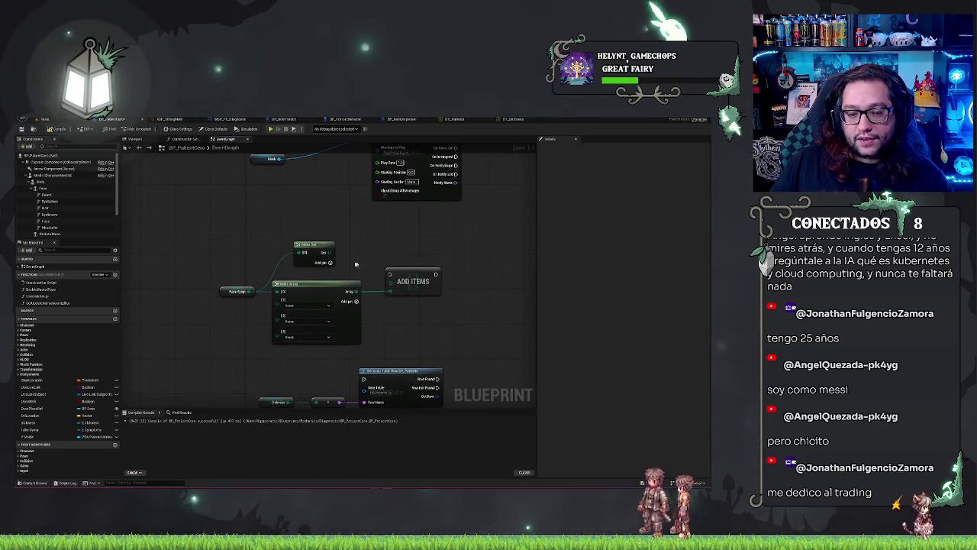
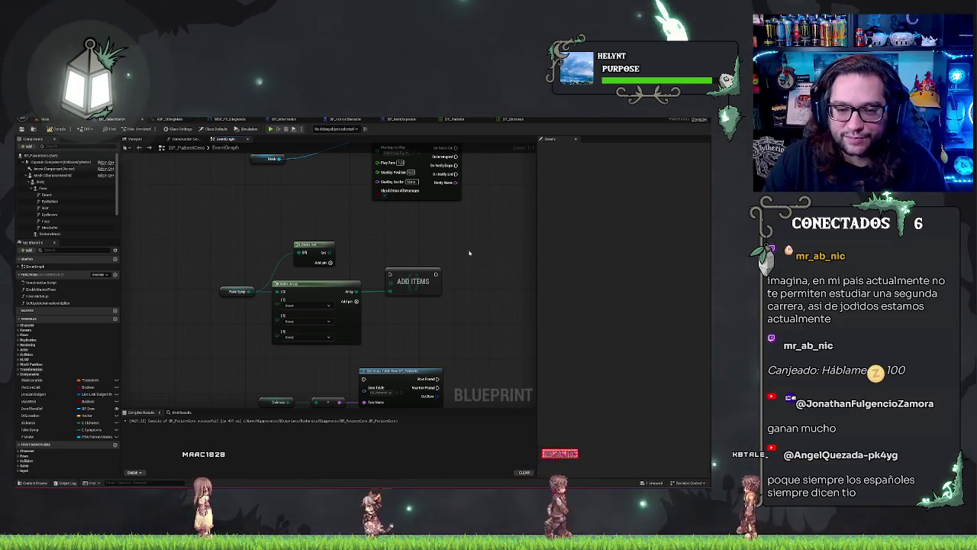
Select the Make Set, Make Array and Add Items nodes, dismiss the action list, and return to the level editor
left_click_drag(470, 252, 448, 237)
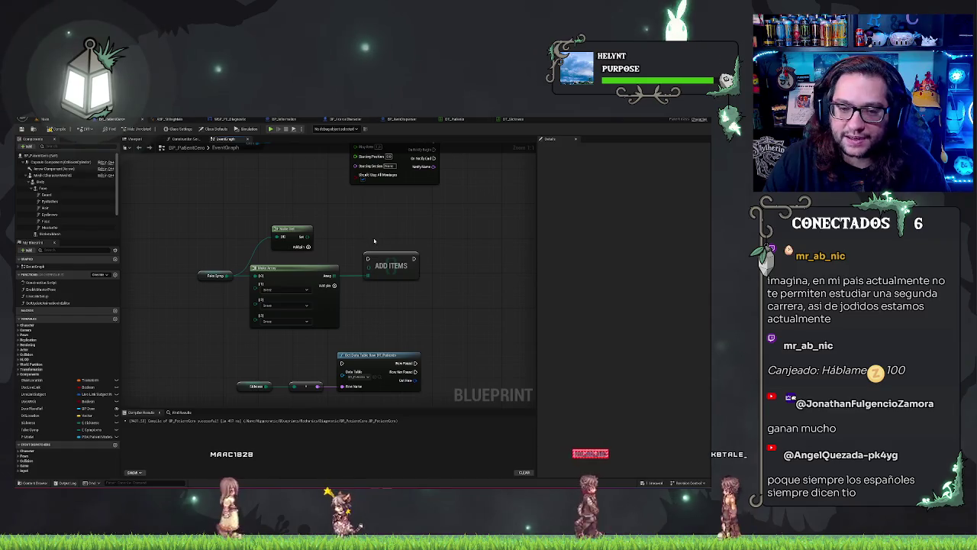
left_click_drag(203, 229, 451, 405)
left_click_drag(442, 225, 416, 333)
right_click(420, 327)
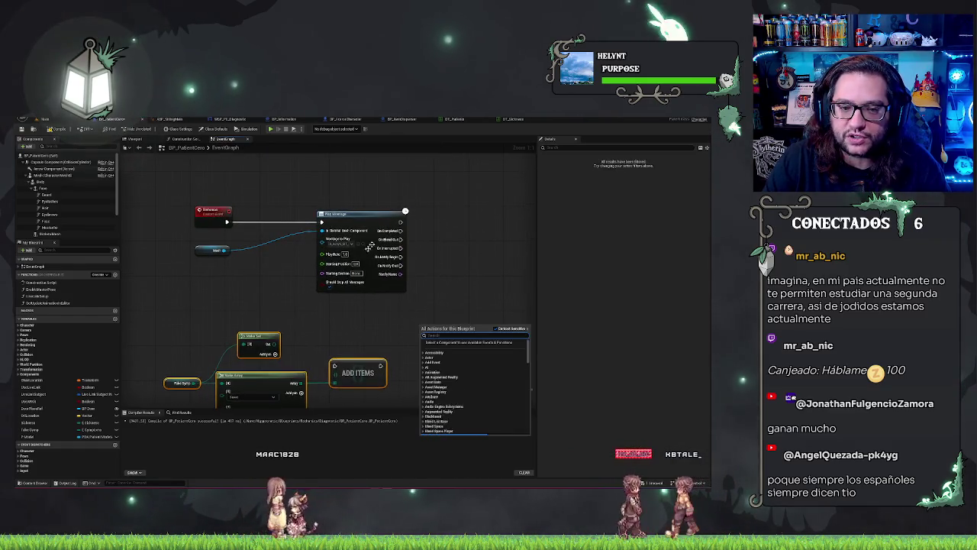
left_click(457, 253)
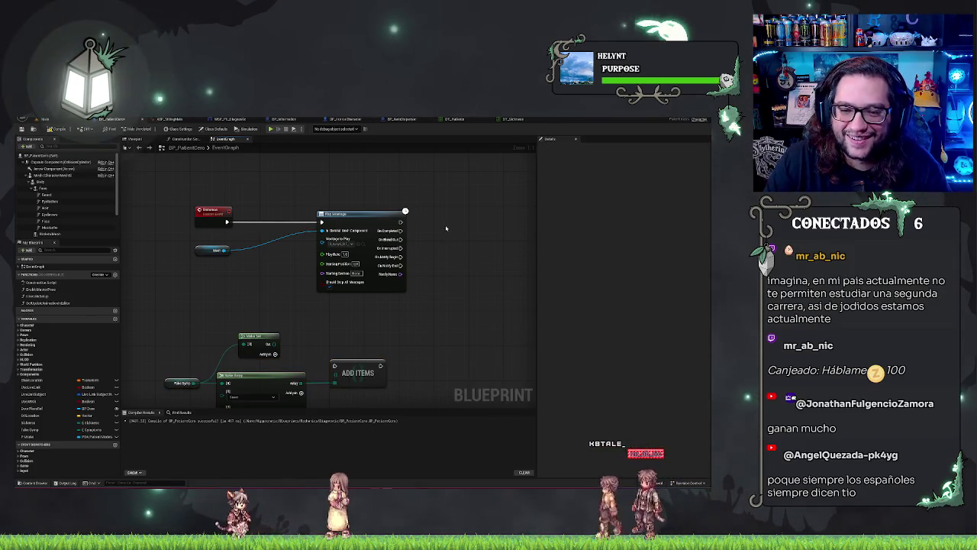
left_click_drag(446, 228, 438, 233)
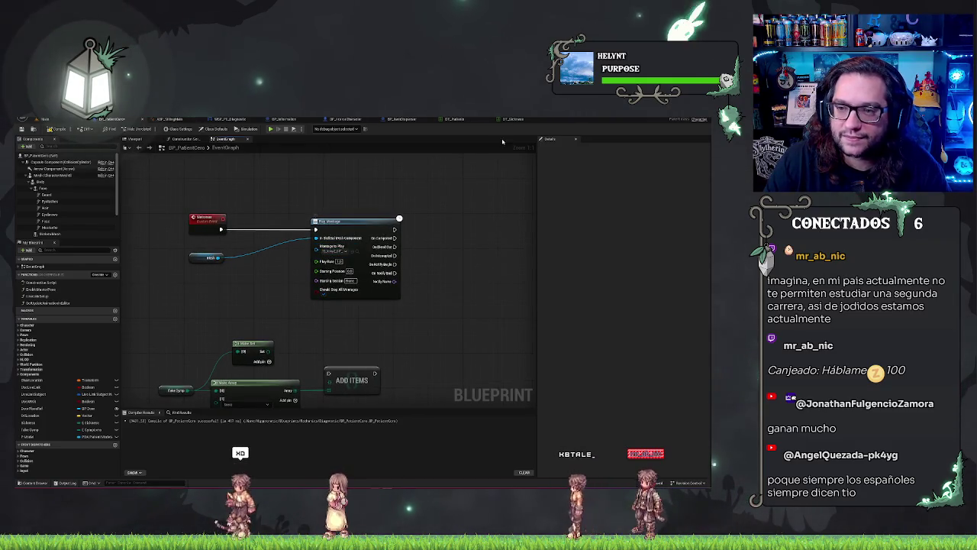
left_click(355, 252)
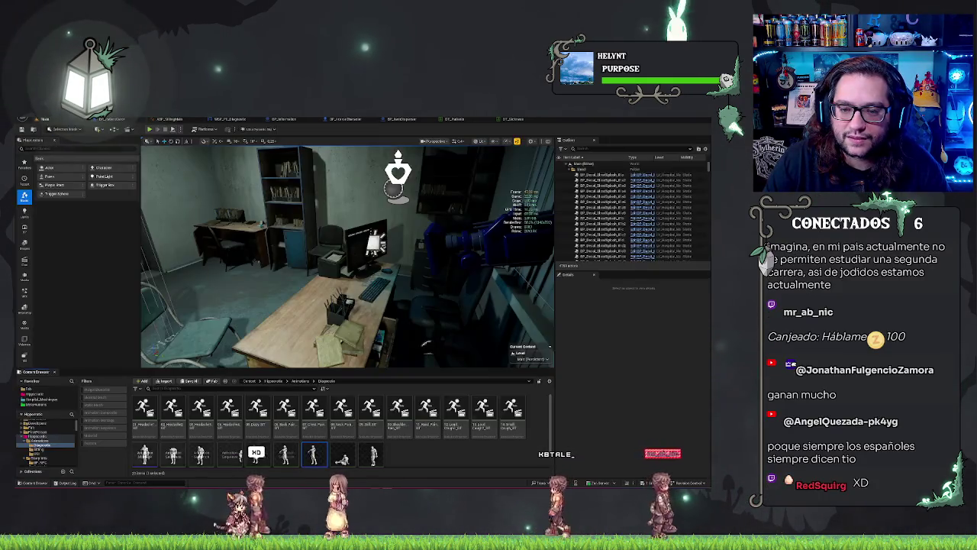
Open the sit-down montage and set its slot to DefaultGroup.UpperBody
double_click(313, 454)
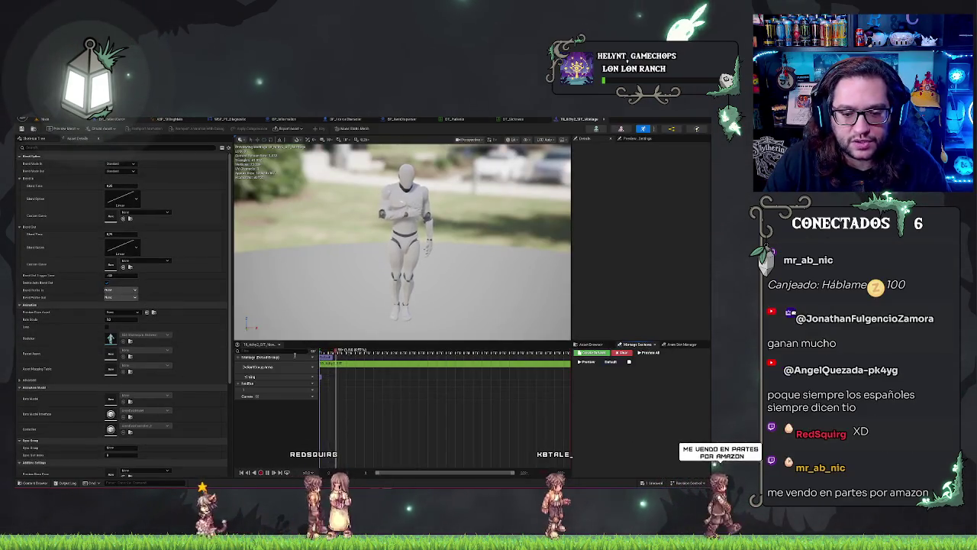
right_click(306, 378)
mouse_move(334, 381)
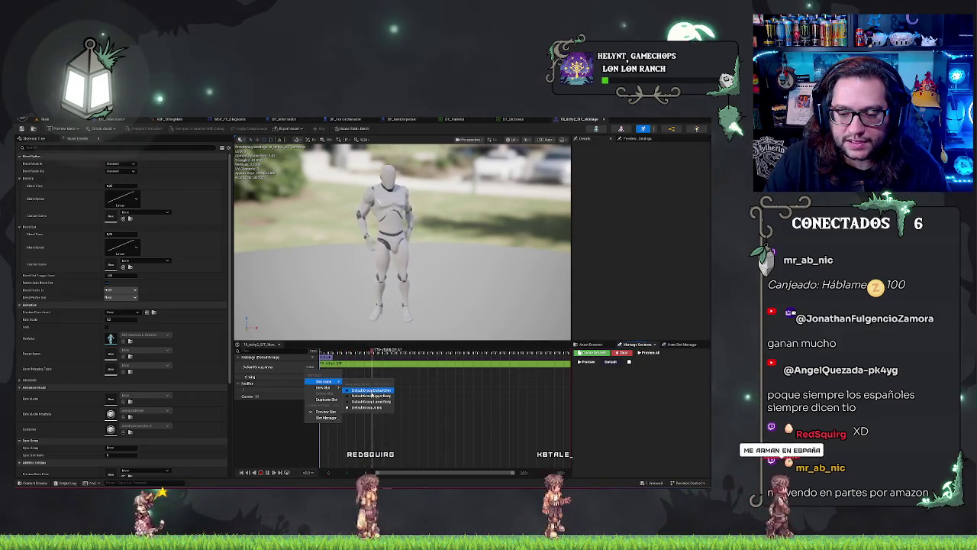
left_click(370, 390)
left_click(312, 370)
mouse_move(334, 381)
left_click(369, 398)
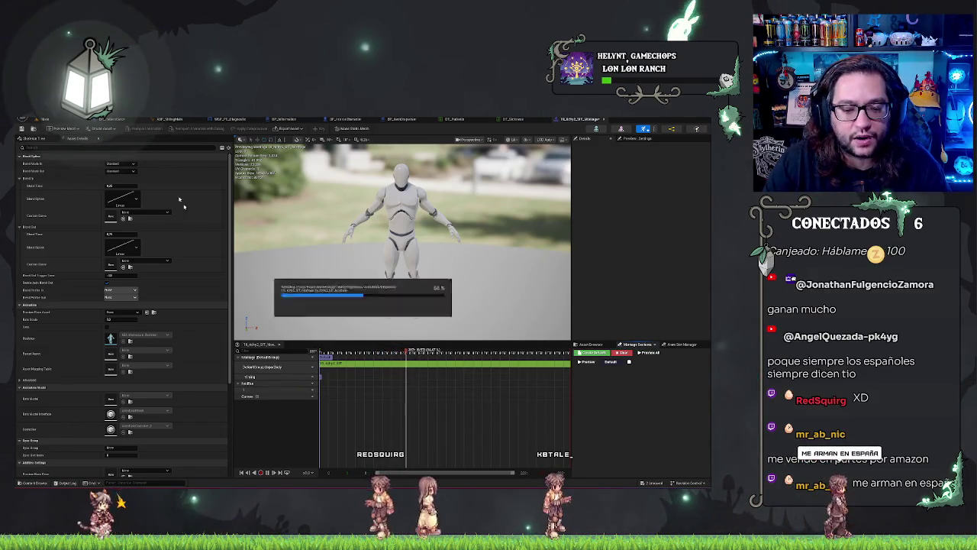
Go back to BP_PatientCero's Event Graph and scroll the view
left_click(52, 120)
left_click(580, 119)
left_click(162, 121)
scroll(440, 262, "down", 4)
scroll(388, 356, "down", 2)
Zoom around BP_PatientCero's Event Graph, then switch back to the office level viewport
scroll(404, 286, "up", 6)
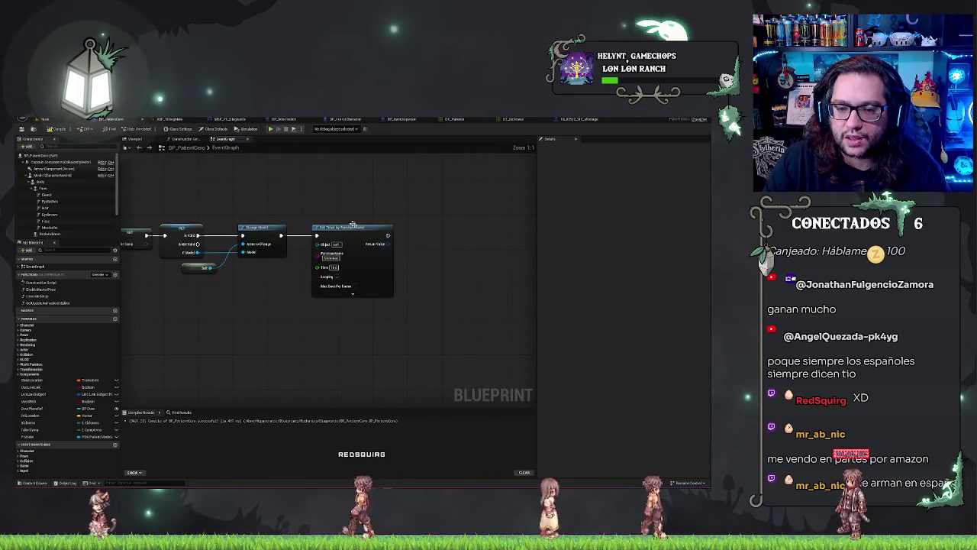
scroll(268, 337, "down", 5)
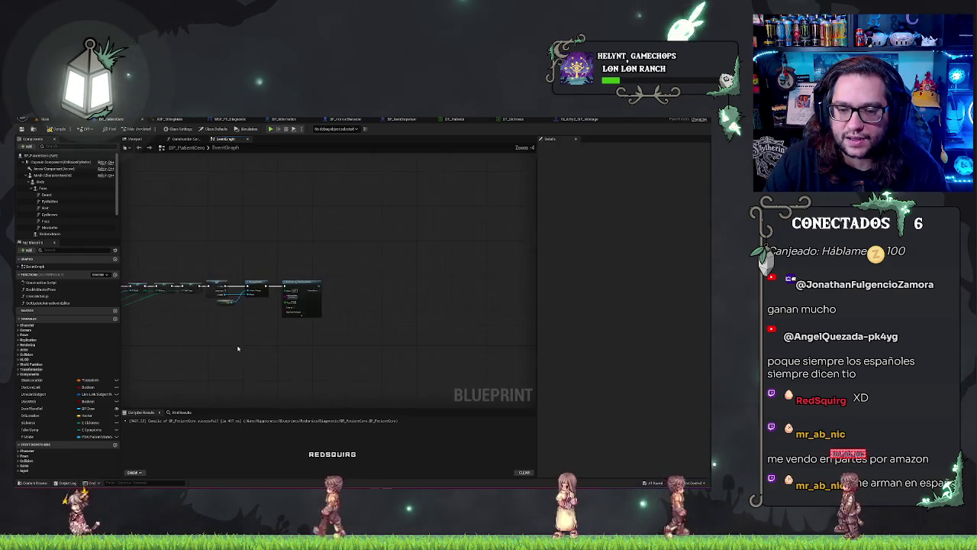
scroll(360, 313, "up", 3)
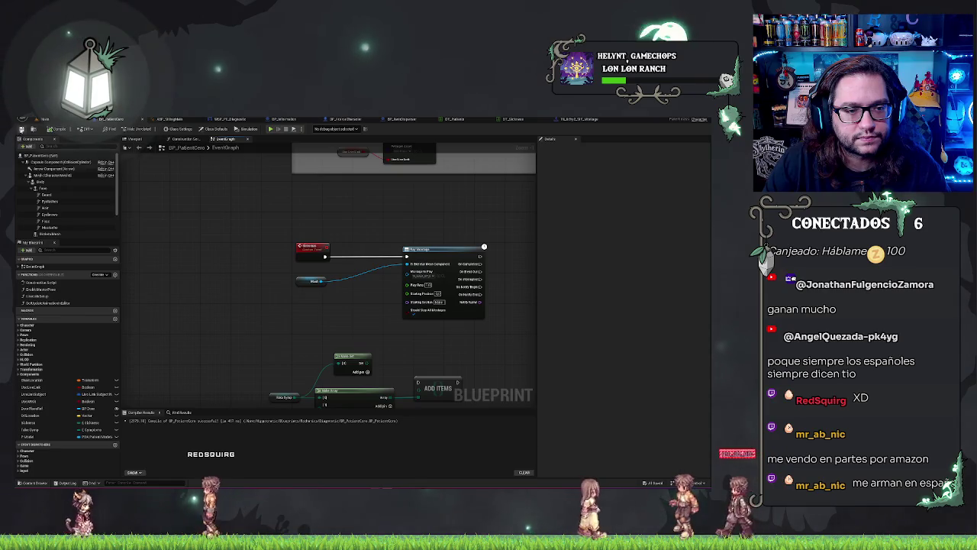
left_click(220, 120)
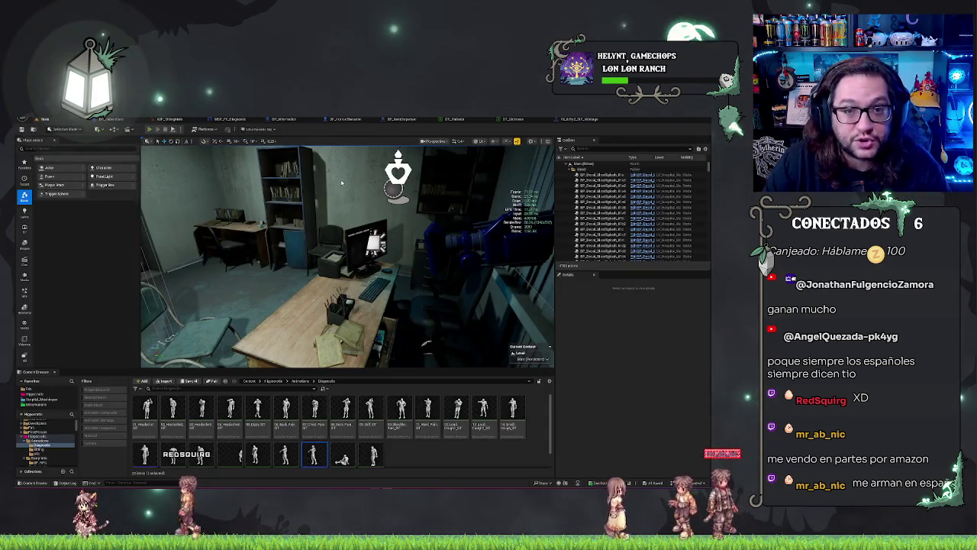
Play the level with Alt+P, watch the patient sit down, then stop the session
key("alt+p")
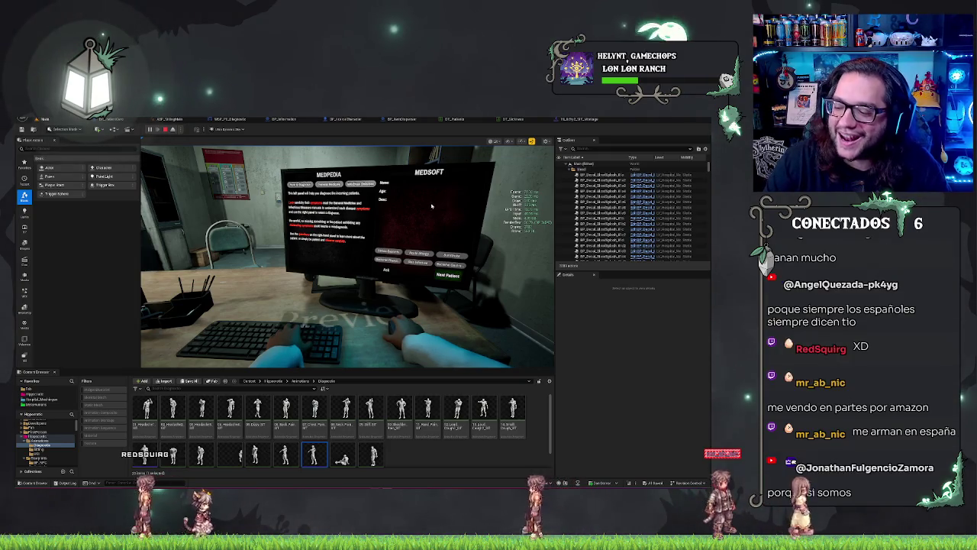
left_click(448, 222)
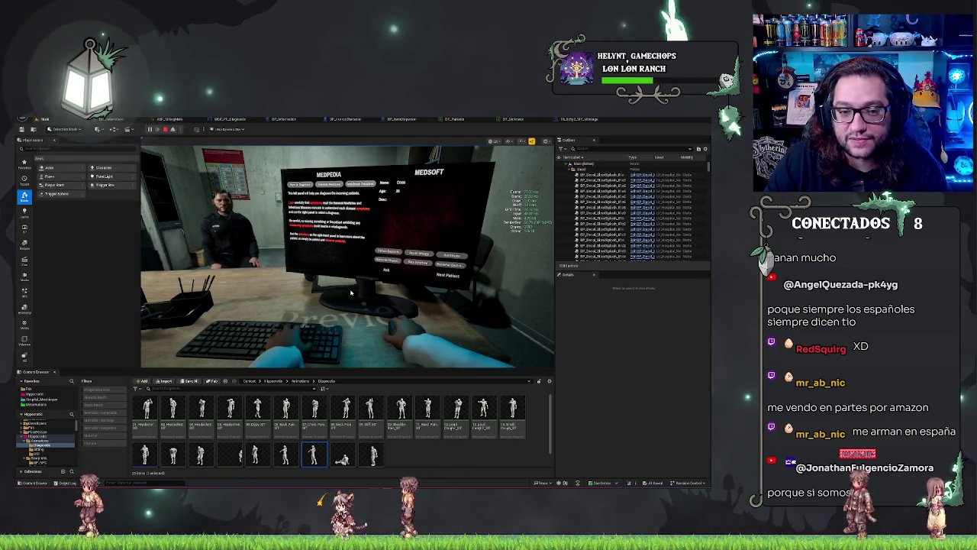
left_click(363, 320)
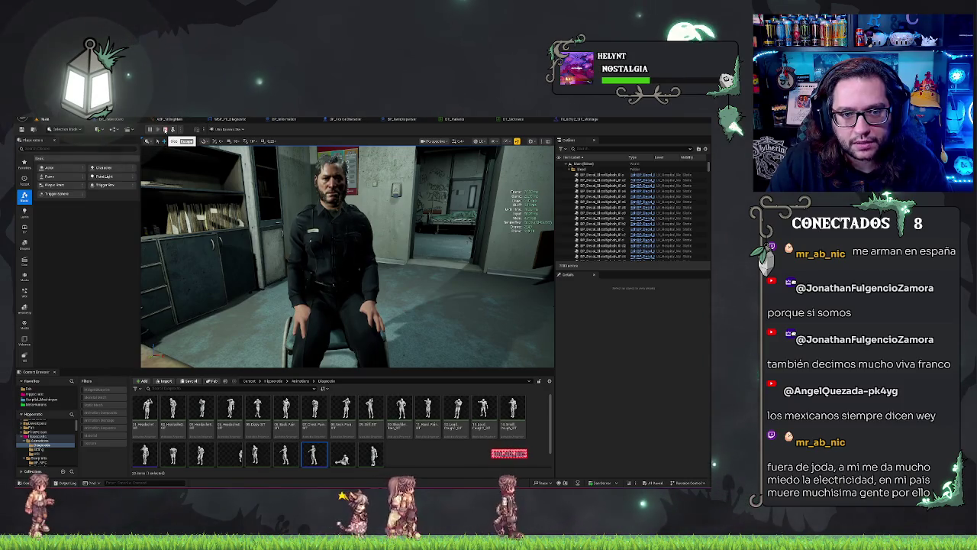
left_click(166, 130)
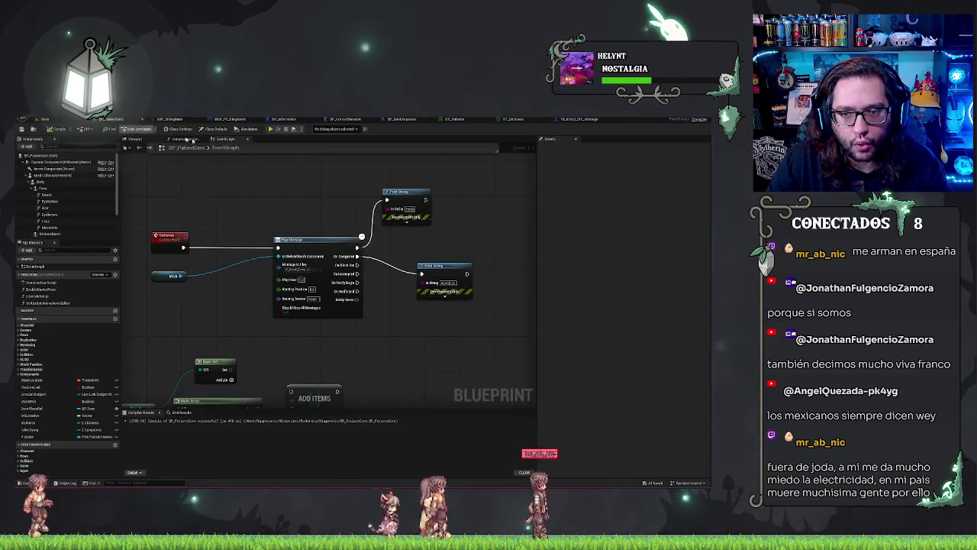
Connect the SET node's output to the Change Model / Set Timer node, then return to the level
scroll(414, 172, "down", 3)
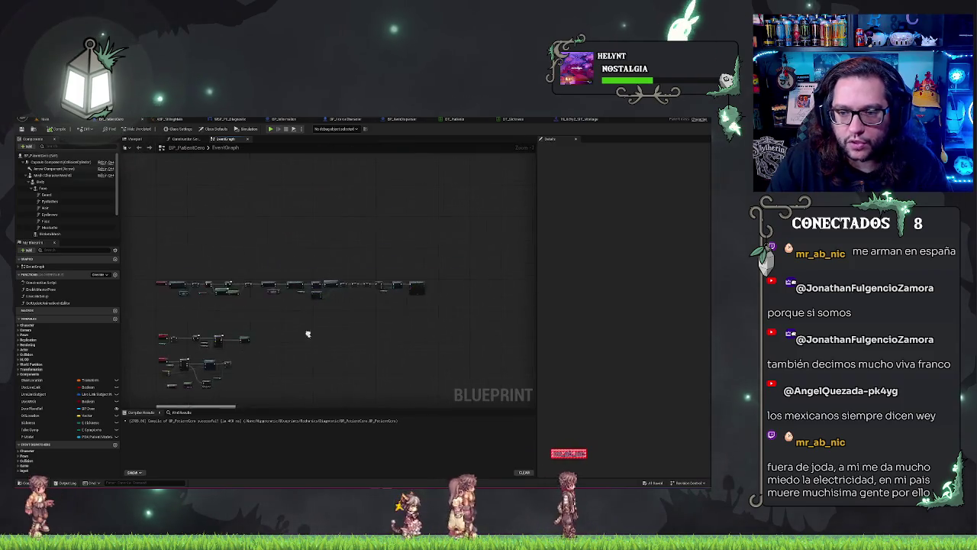
scroll(387, 303, "up", 3)
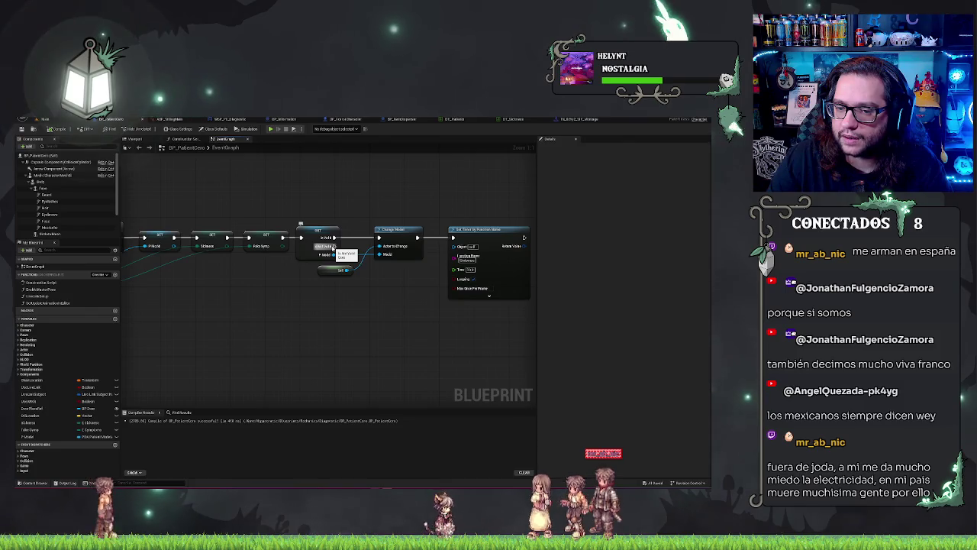
left_click_drag(333, 246, 435, 244)
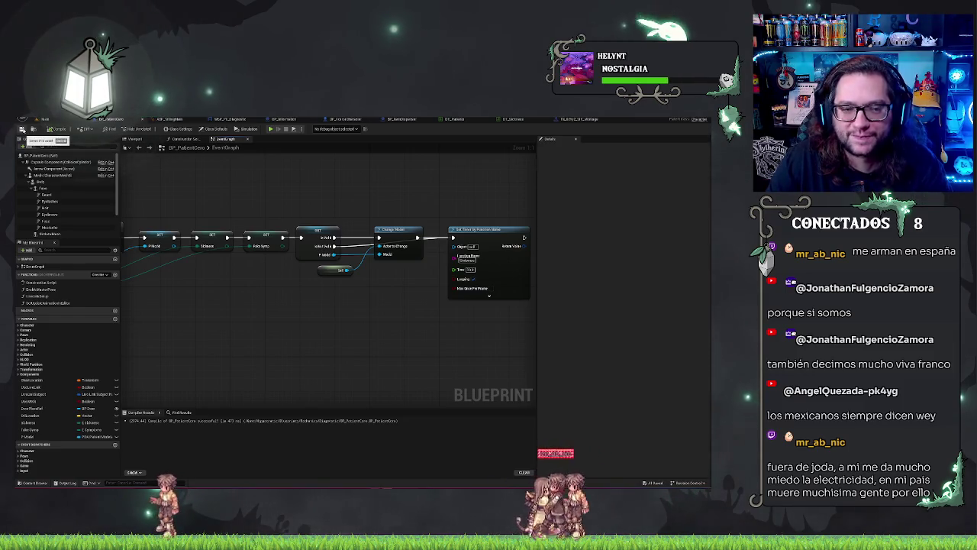
left_click(59, 121)
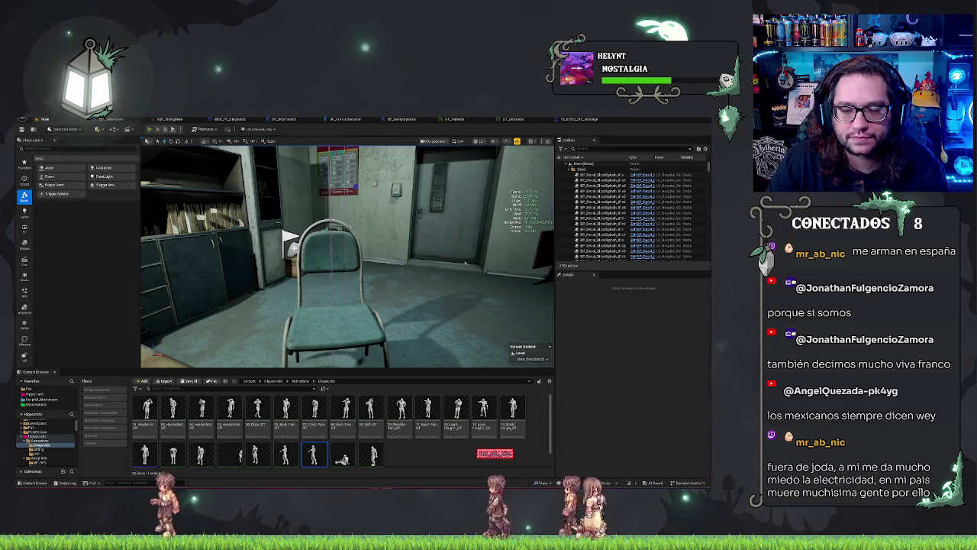
Start Play In Editor with Alt+P to watch the elderly patient enter
key("alt+p")
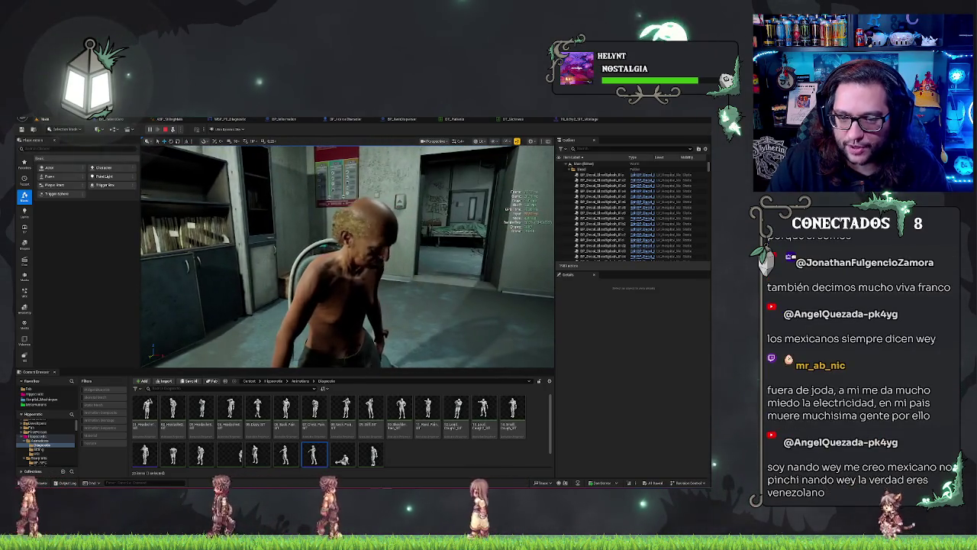
Stop the play session and fly the editor camera toward the consultation room desk
key("Escape")
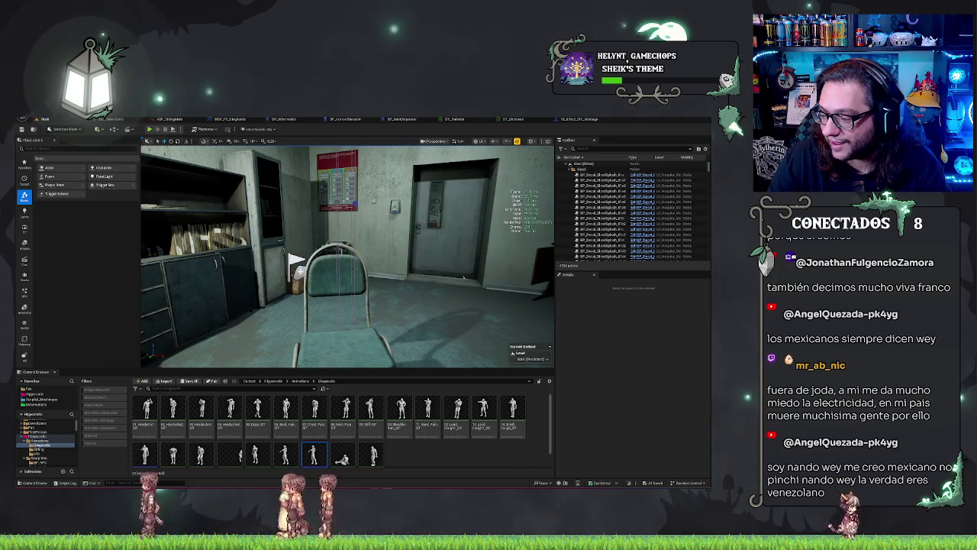
mouse_move(296, 259)
left_mouse_down()
mouse_move(200, 250)
mouse_move(218, 253)
left_mouse_up()
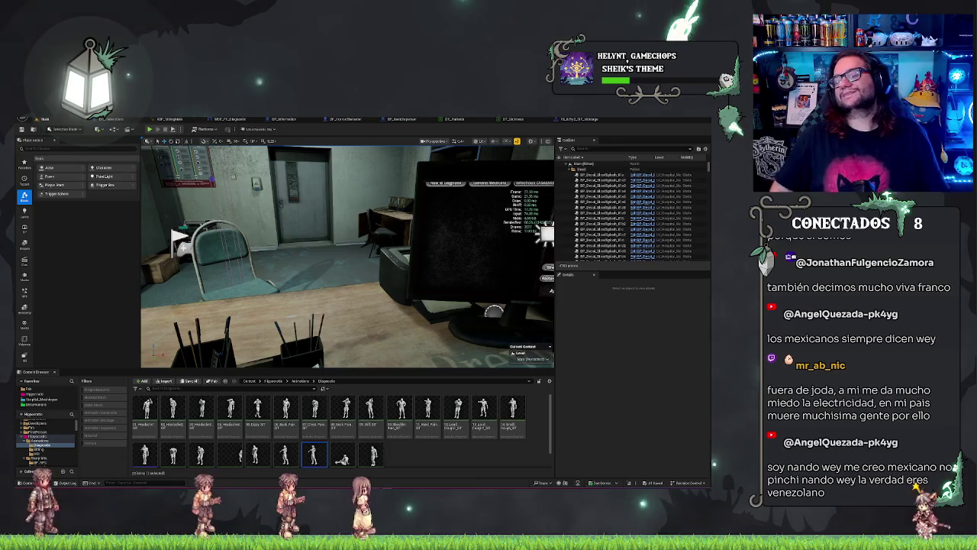